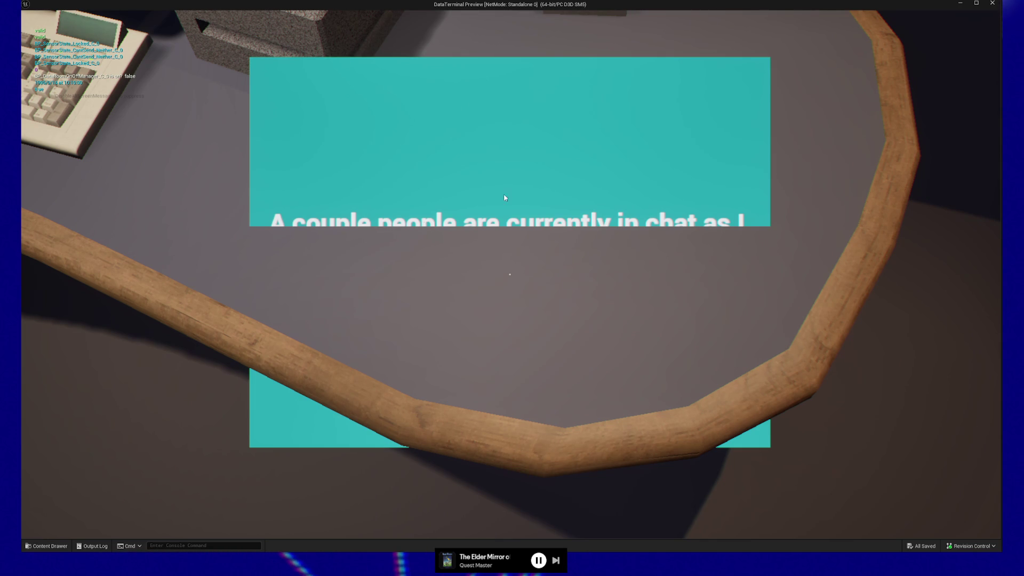
- Exit the terminal close-up and walk across the data room to the bookshelf
click(333, 287)
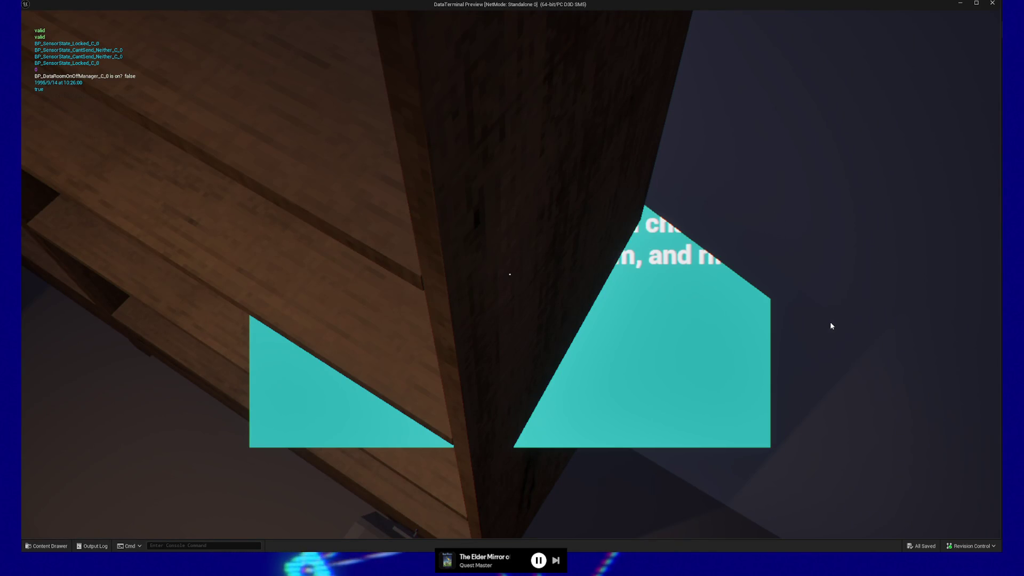
click(831, 326)
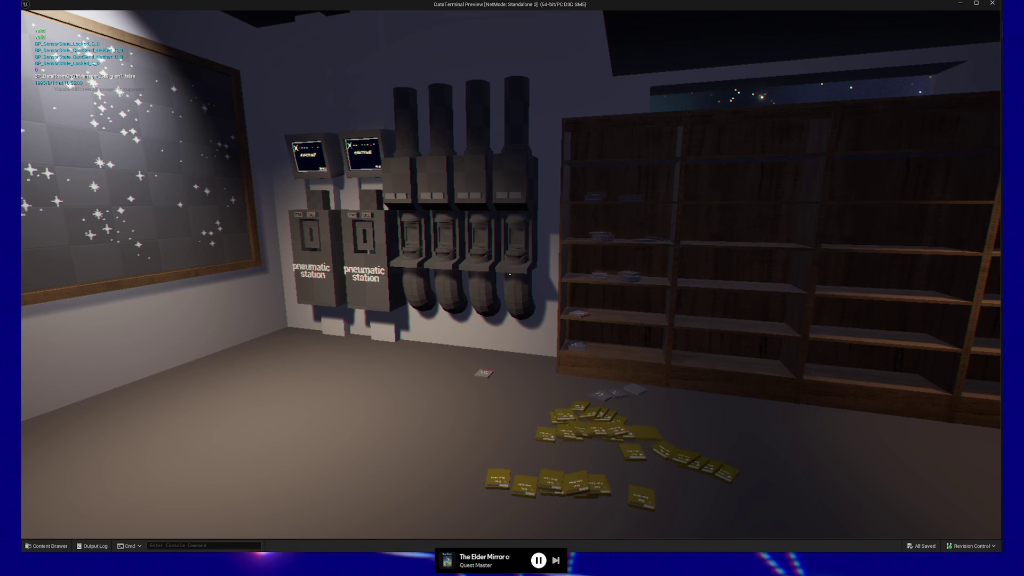
key(w)
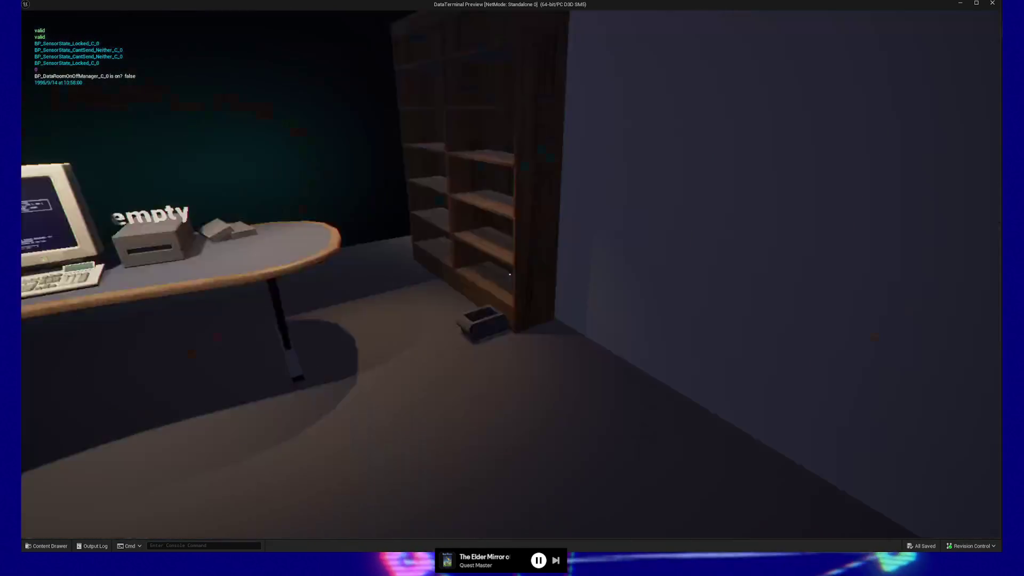
key(e)
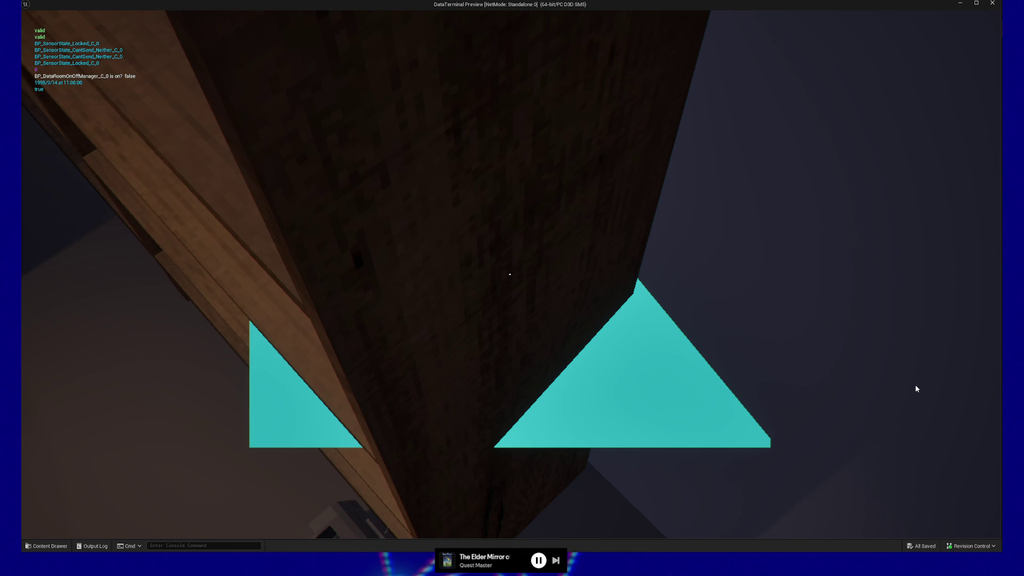
click(916, 386)
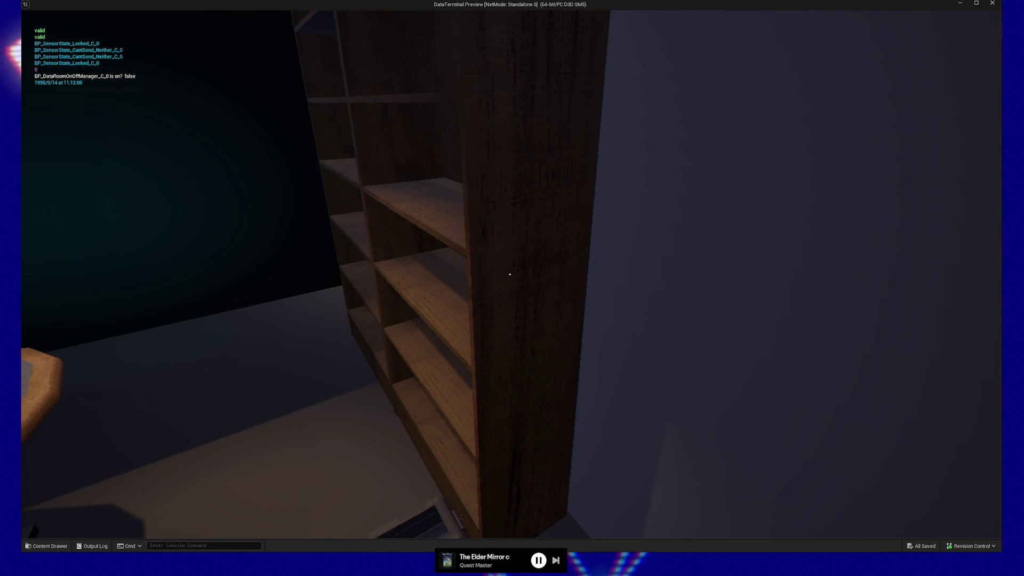
key(w)
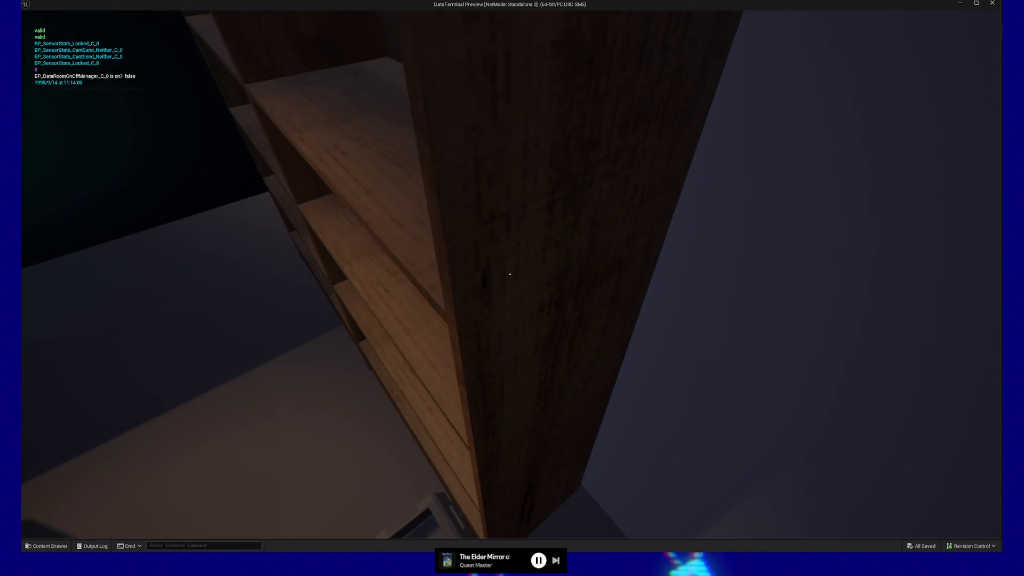
key(Escape)
click(909, 451)
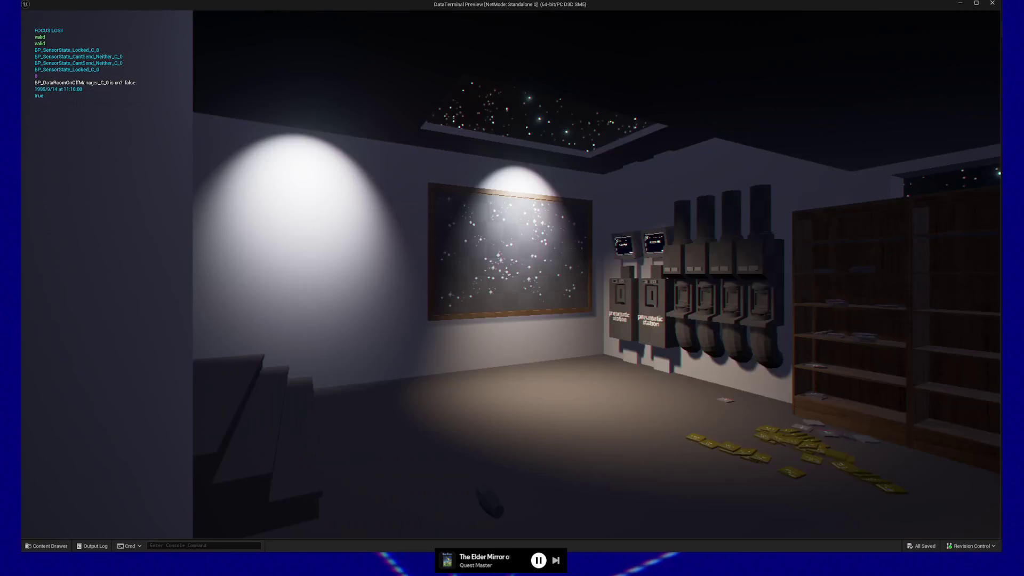
- Walk to the left bookshelf, then quit the standalone preview back to the editor
key(w)
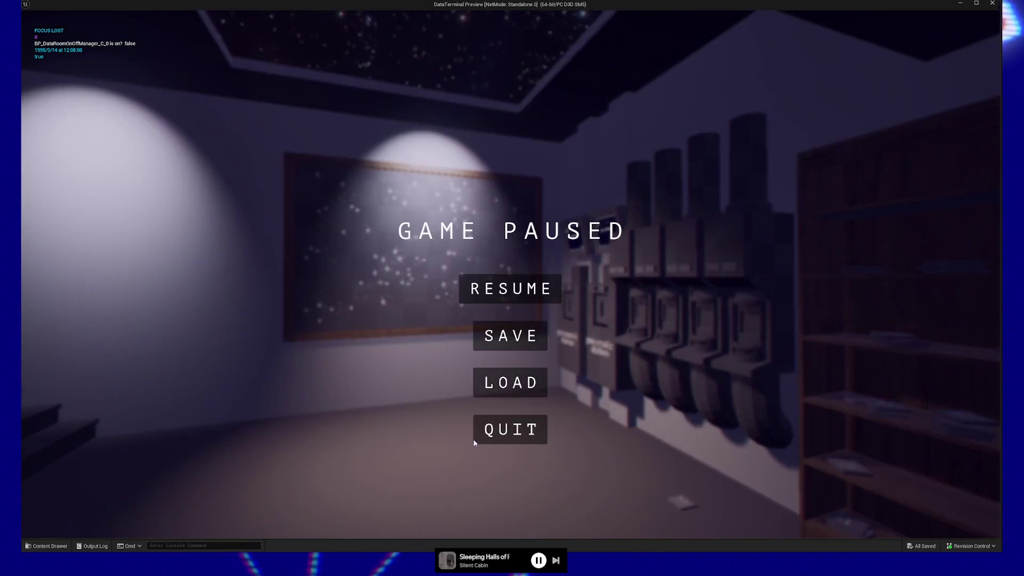
click(509, 429)
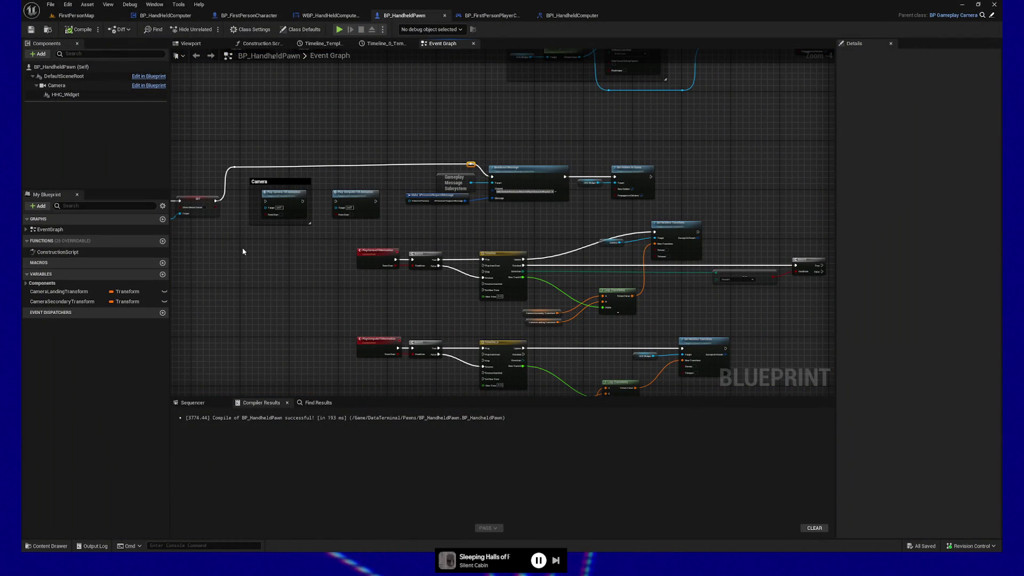
- Insert a reroute node on the white exec wire to the Camera group and save BP_HandheldPawn
mouse_move(334, 315)
mouse_down()
mouse_move(462, 283)
mouse_move(472, 319)
mouse_up()
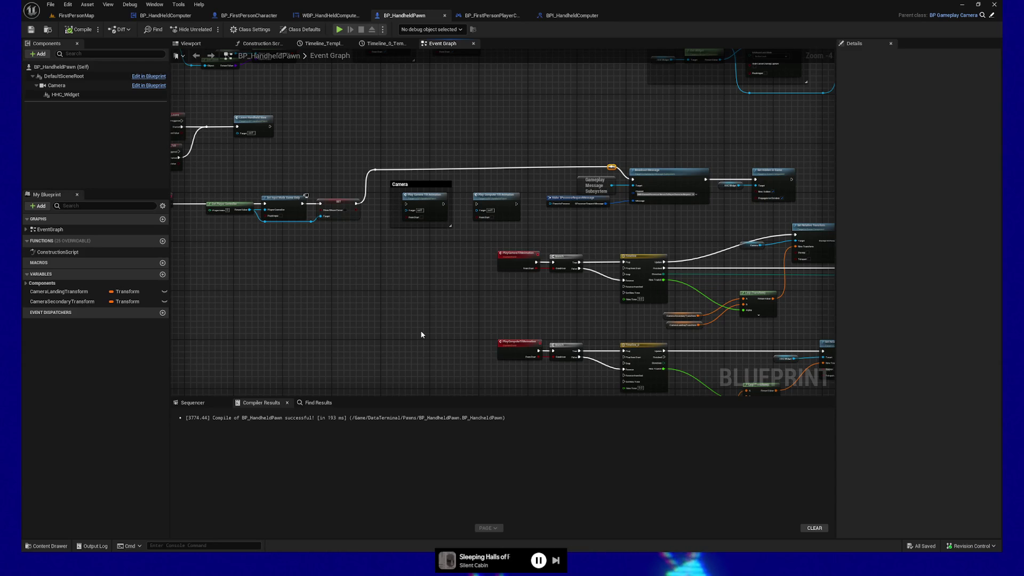
double_click(375, 168)
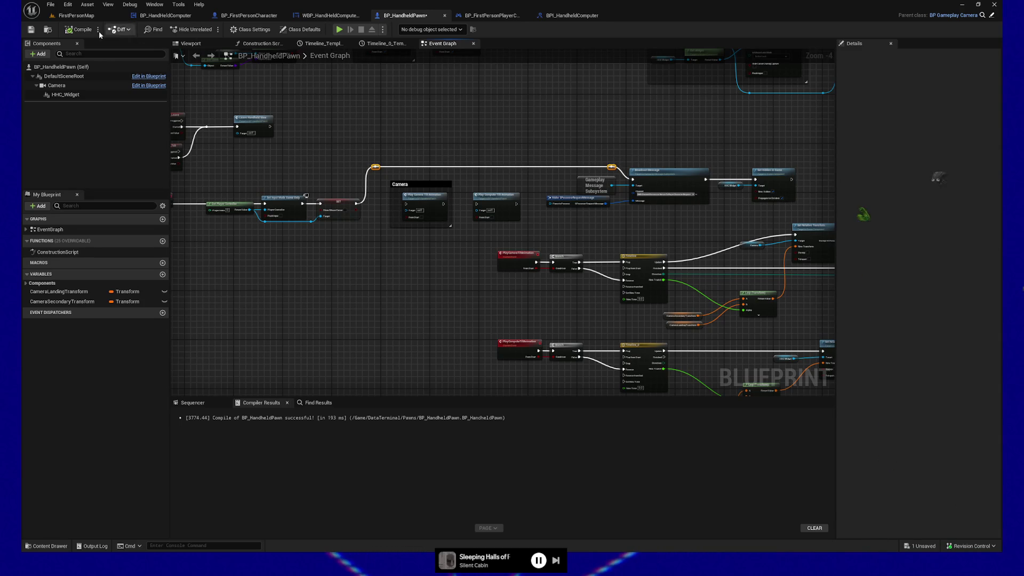
click(33, 31)
- Frame the wall beside the pneumatic stations in FirstPersonMap, then go back to BP_HandheldPawn
click(88, 16)
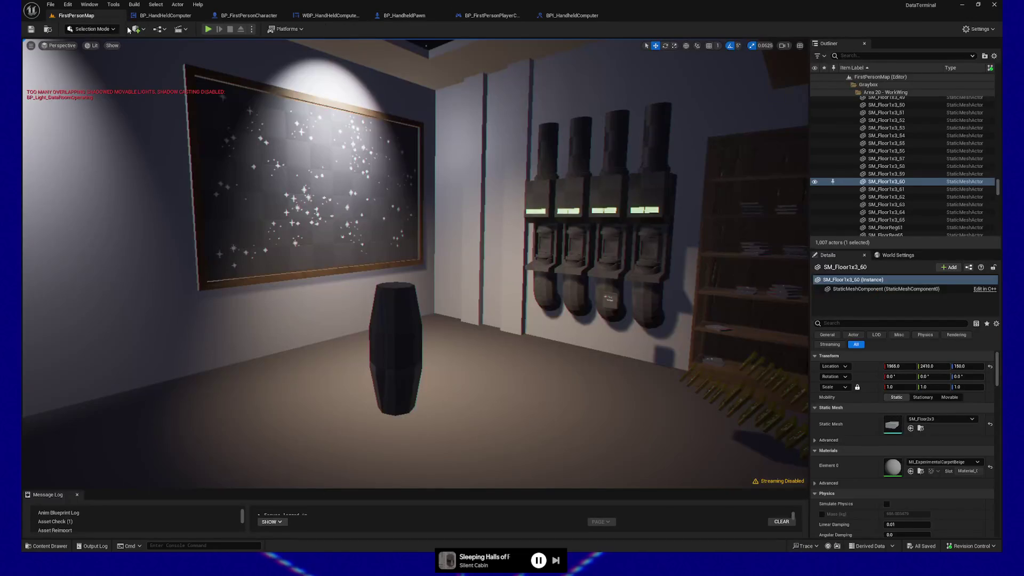
right_click(527, 195)
key(Escape)
key(f)
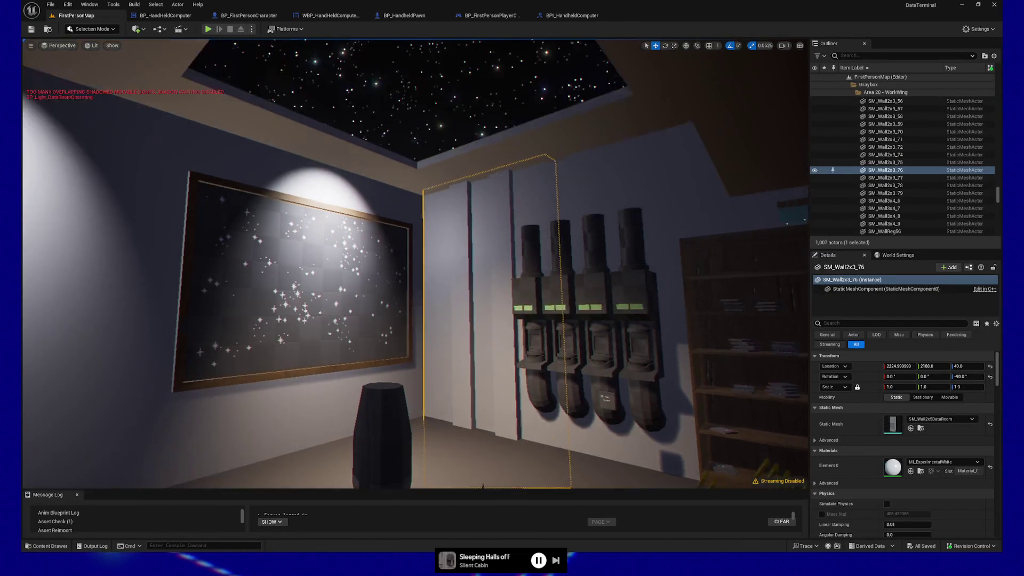
mouse_move(427, 267)
mouse_down()
mouse_move(363, 312)
mouse_move(441, 377)
mouse_up()
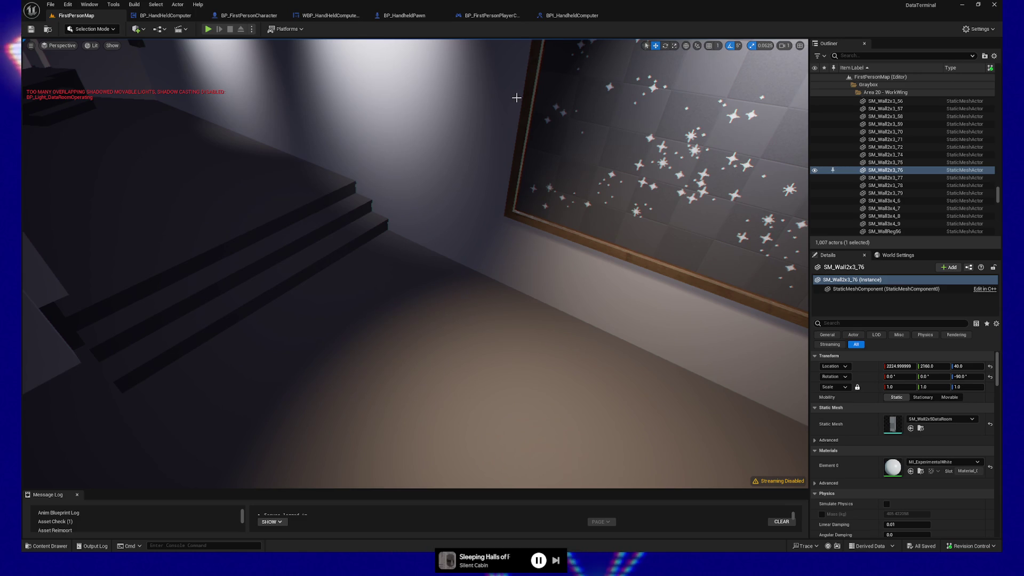
click(404, 14)
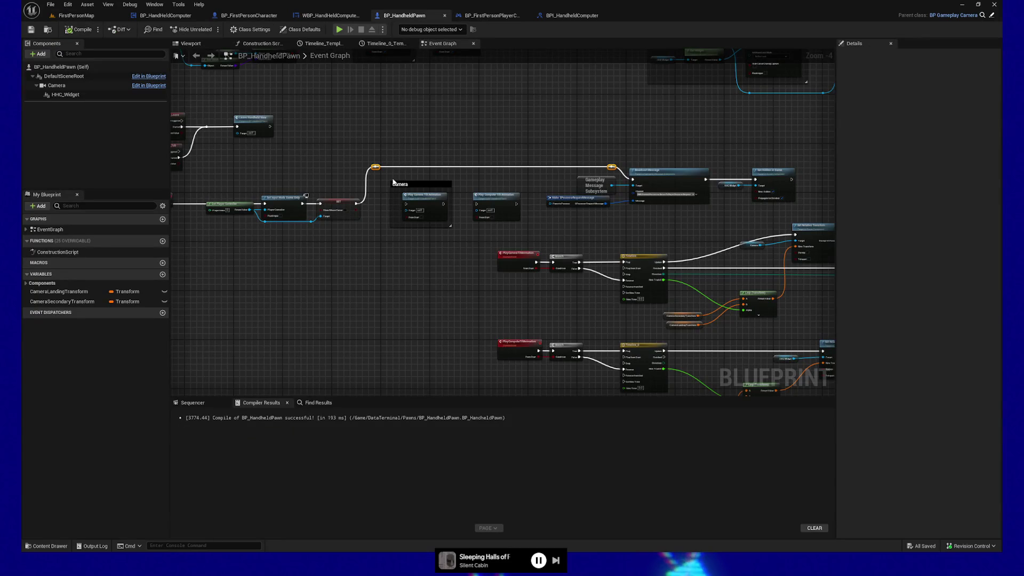
scroll(418, 258, up, 3)
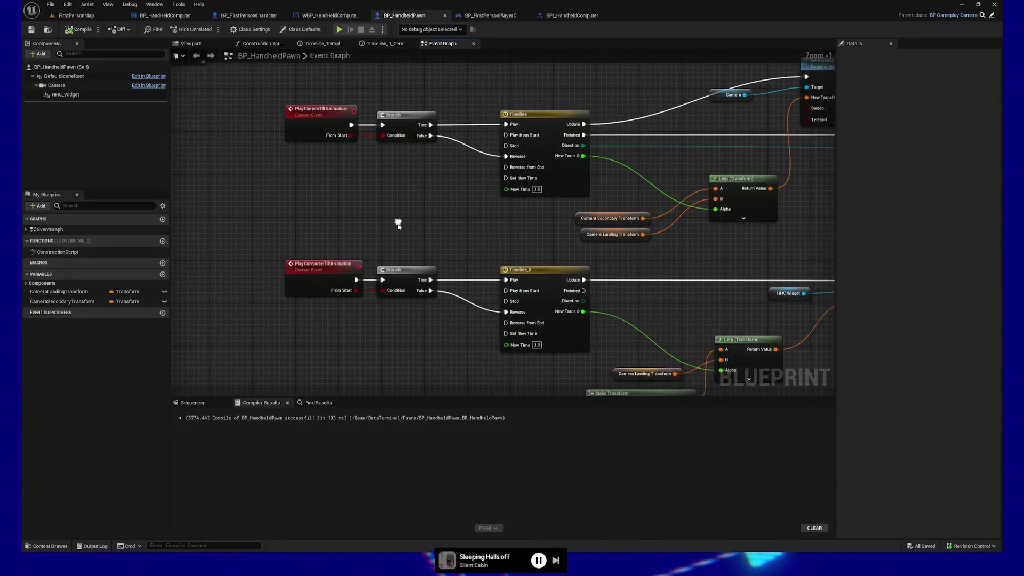
drag(404, 398, 404, 484)
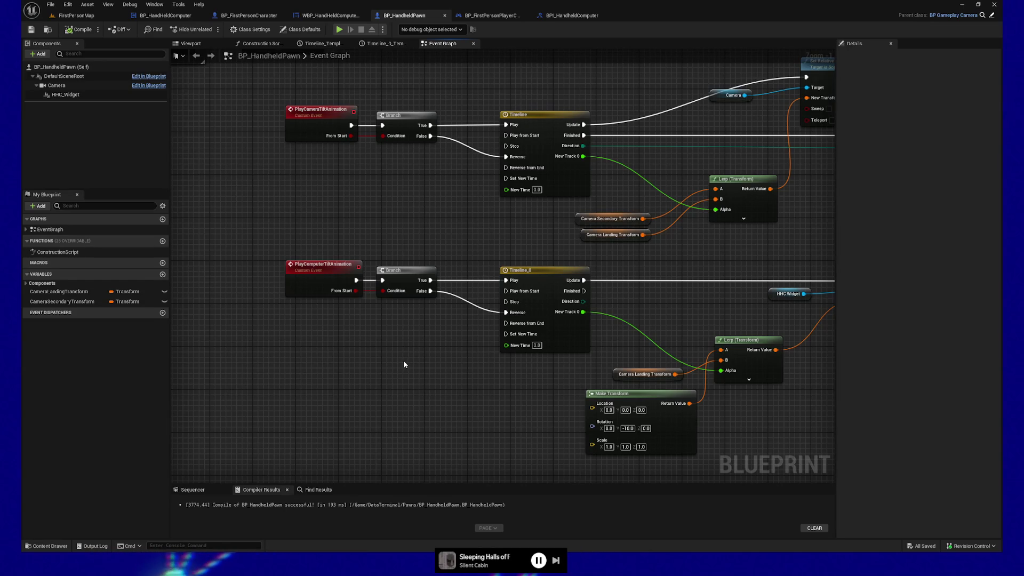
mouse_move(427, 357)
mouse_down()
mouse_move(274, 343)
mouse_move(354, 354)
mouse_move(279, 355)
mouse_move(448, 356)
mouse_move(419, 357)
mouse_up()
scroll(274, 343, down, 2)
scroll(360, 344, up, 1)
scroll(378, 350, up, 1)
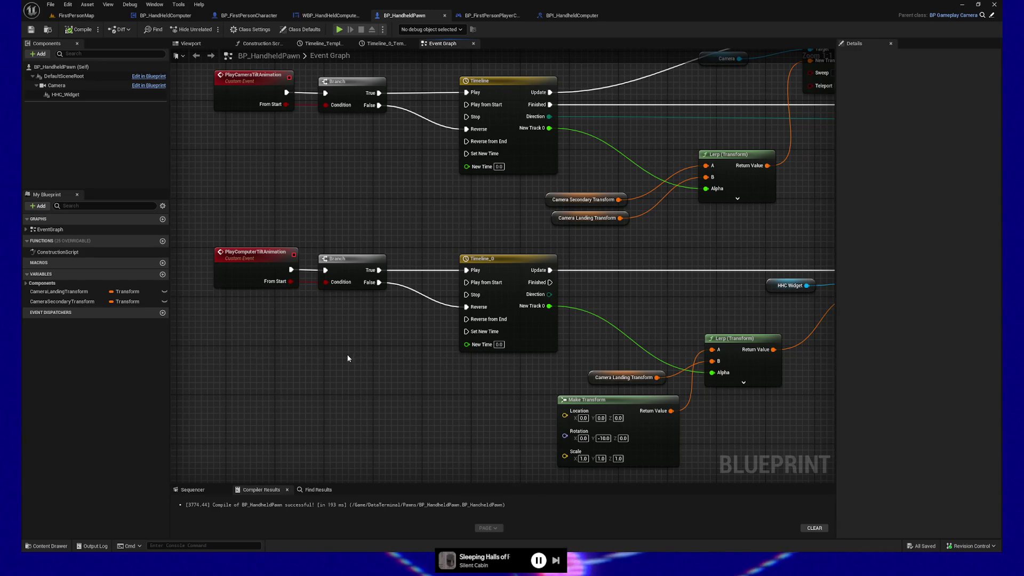
mouse_move(399, 346)
mouse_down()
mouse_move(379, 354)
mouse_move(365, 327)
mouse_move(264, 256)
mouse_move(337, 270)
mouse_up()
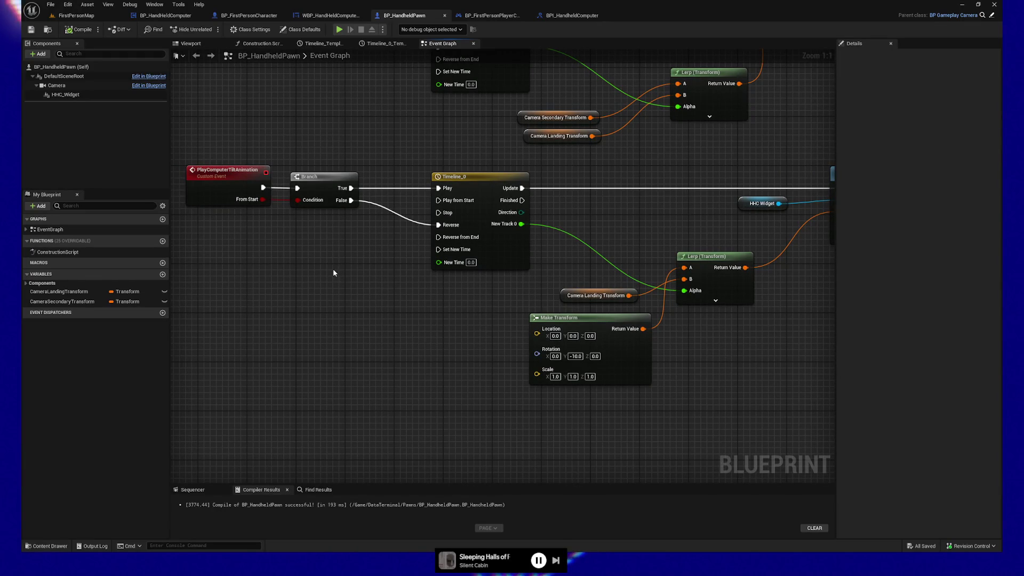
mouse_move(318, 283)
mouse_down()
mouse_move(393, 299)
mouse_move(361, 387)
mouse_move(321, 382)
mouse_move(455, 423)
mouse_up()
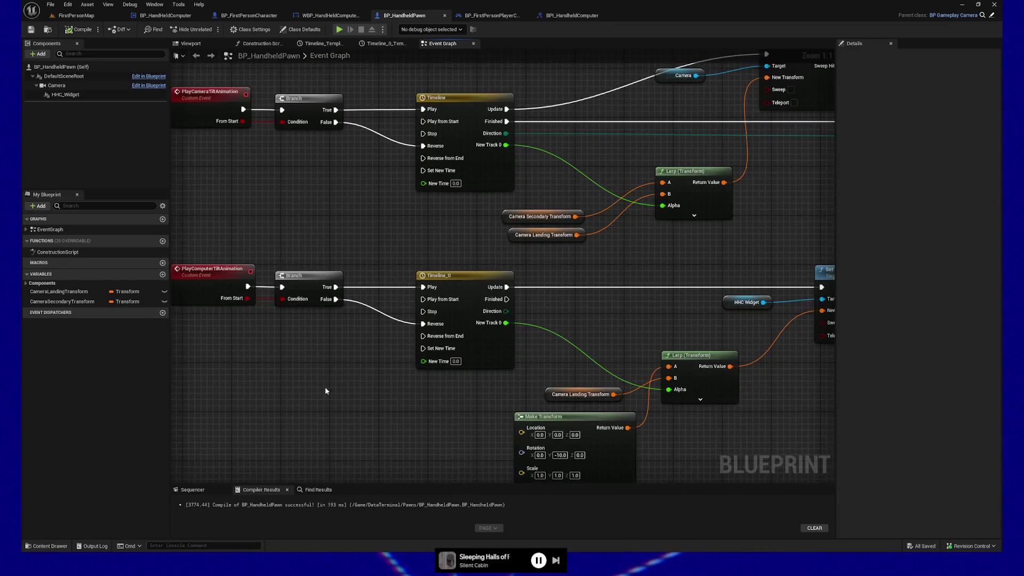
drag(338, 389, 529, 423)
drag(293, 319, 313, 391)
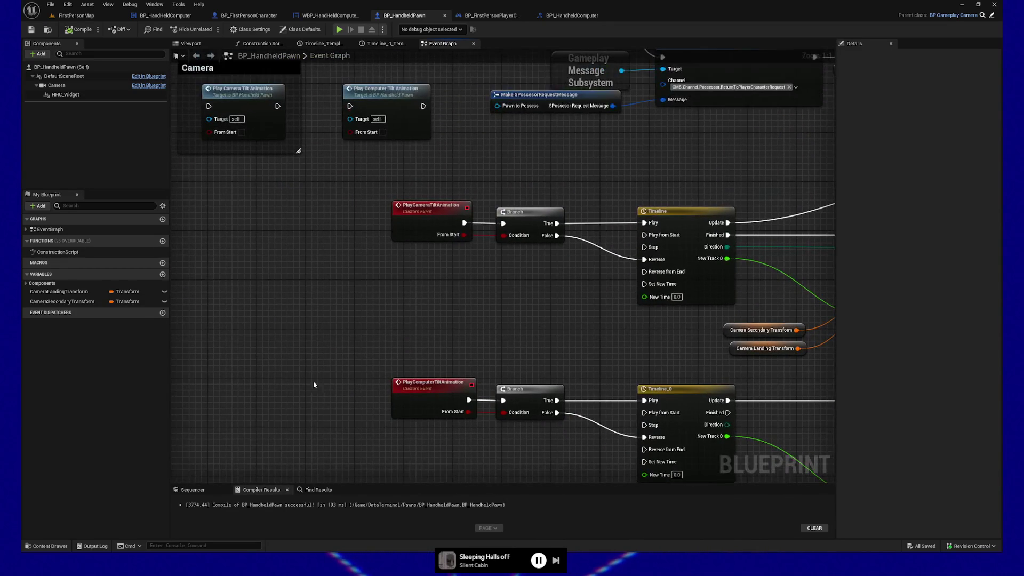
mouse_move(299, 281)
mouse_down()
mouse_move(443, 379)
mouse_move(313, 240)
mouse_move(379, 414)
mouse_move(329, 380)
mouse_move(350, 406)
mouse_move(389, 370)
mouse_move(364, 206)
mouse_move(364, 361)
mouse_up()
- Reroute the top exec wire into Play Computer Tilt Animation and straighten it
double_click(366, 177)
drag(365, 176, 414, 256)
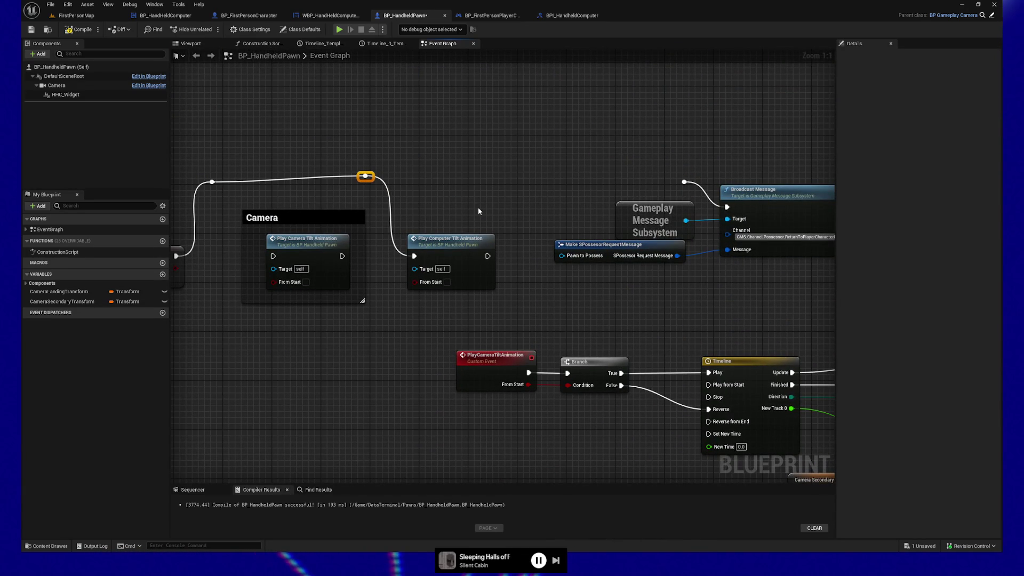
drag(363, 208, 364, 206)
key(q)
- Pan across the tilt events, timelines and Set Relative Transform nodes to free canvas space
mouse_move(753, 423)
mouse_down()
mouse_move(537, 252)
mouse_move(567, 315)
mouse_move(460, 290)
mouse_up()
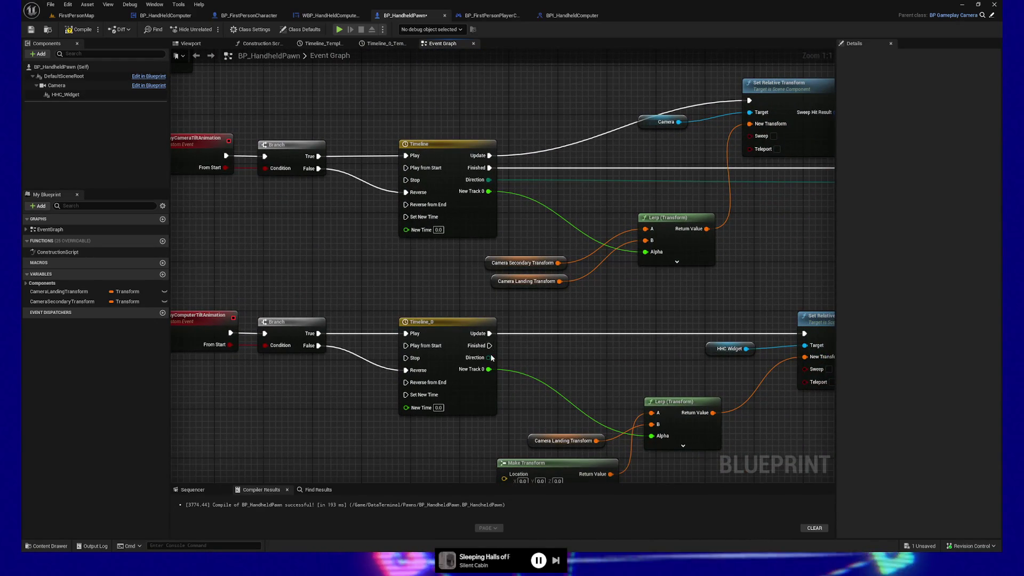
mouse_move(564, 362)
mouse_down()
mouse_move(352, 327)
mouse_move(465, 403)
mouse_up()
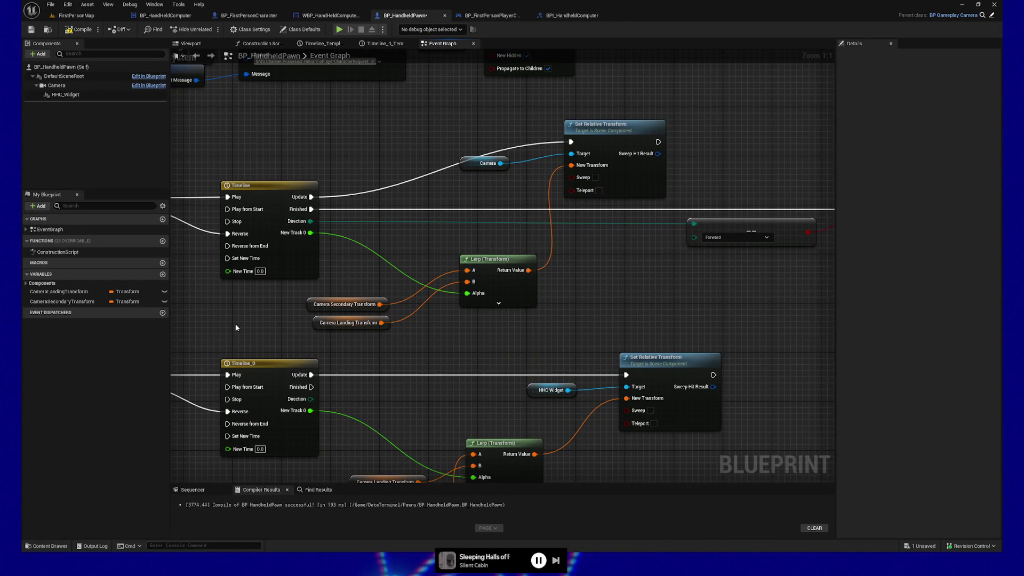
drag(215, 324, 650, 301)
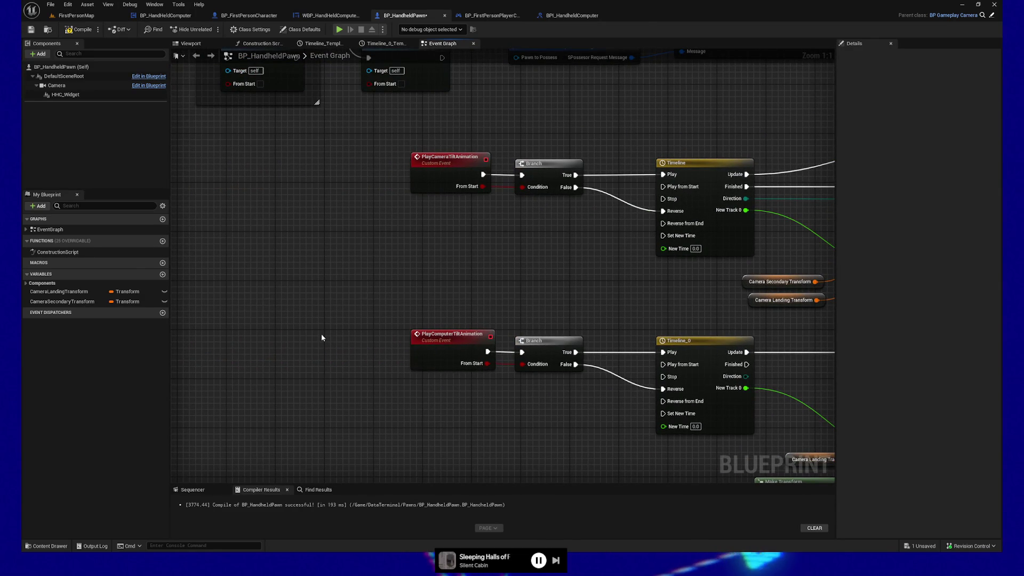
drag(324, 336, 396, 338)
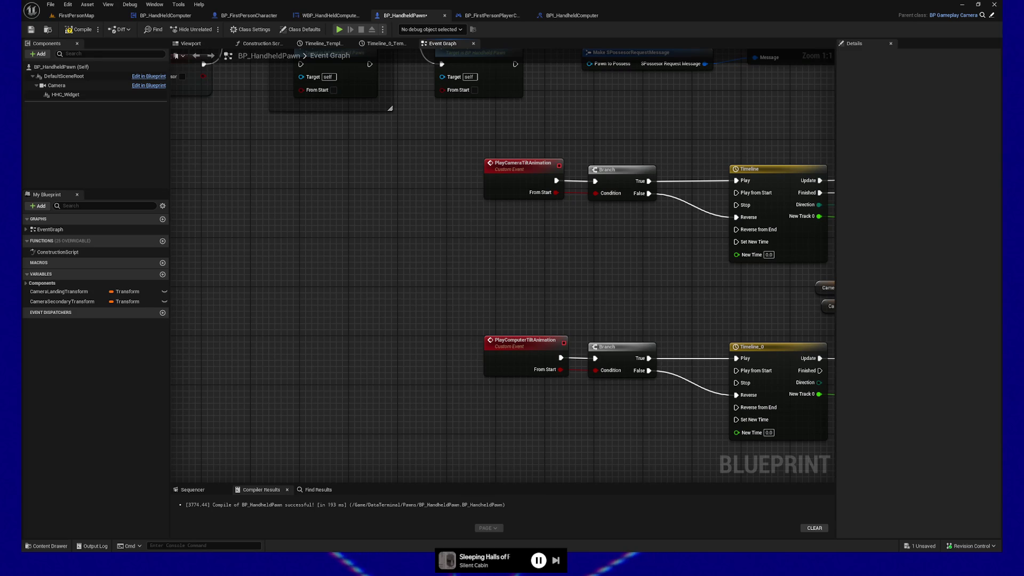
mouse_move(519, 240)
mouse_down()
mouse_move(395, 265)
mouse_move(464, 289)
mouse_move(323, 253)
mouse_move(456, 272)
mouse_up()
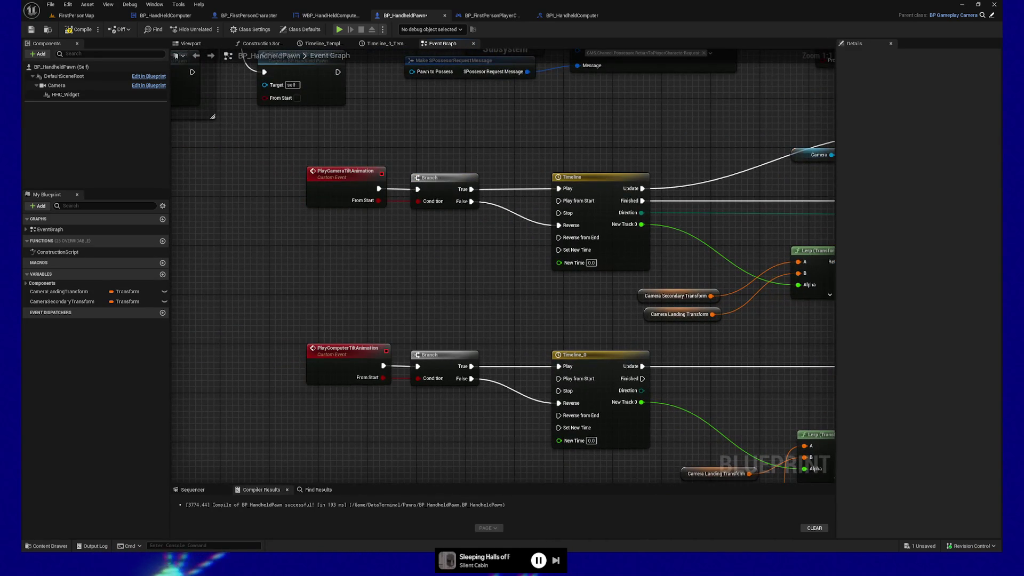
drag(394, 279, 273, 296)
right_click(283, 282)
- Add a CameraTiltDone custom event with a bFromStart input
text(custom event)
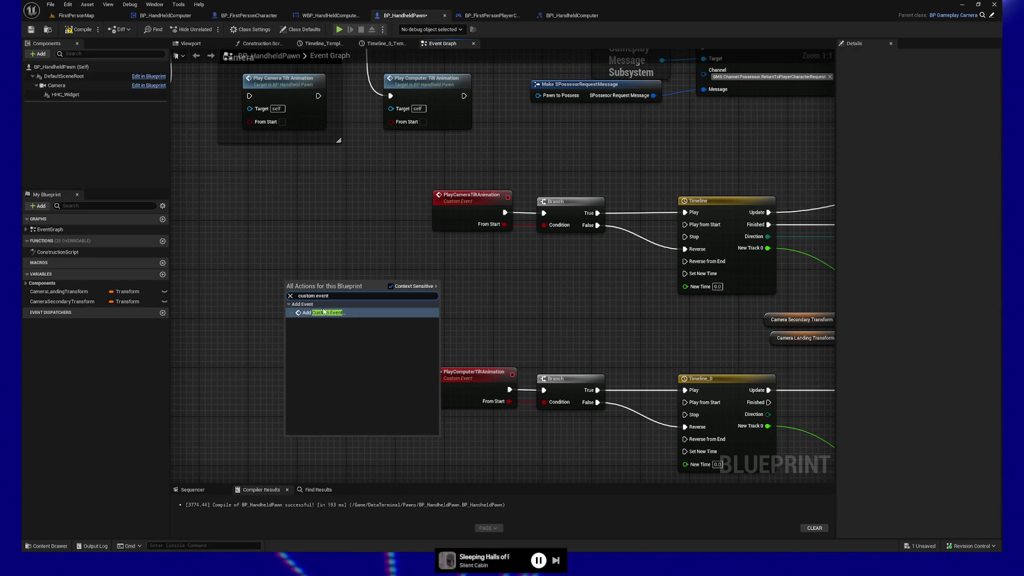
click(335, 315)
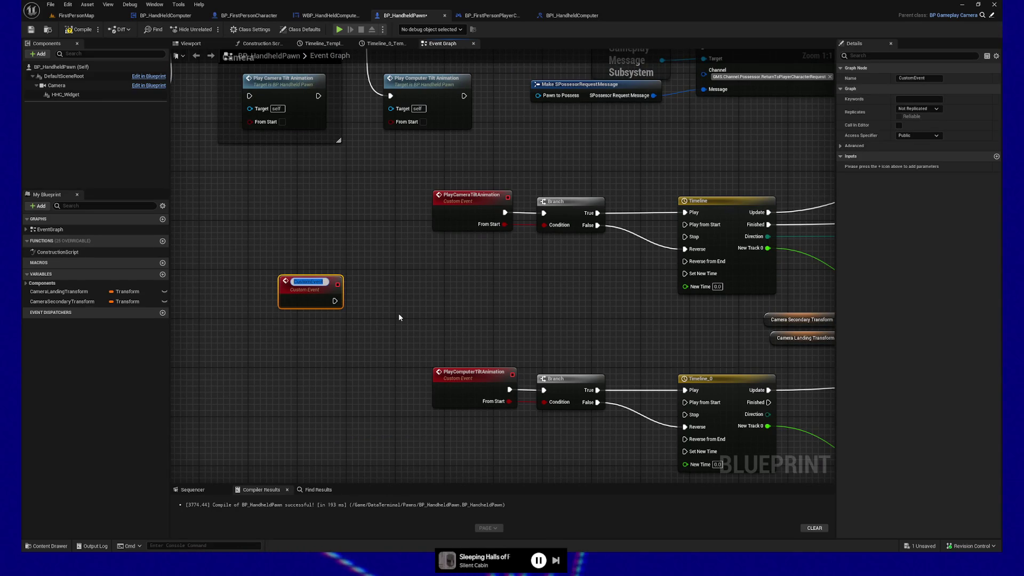
text(Came)
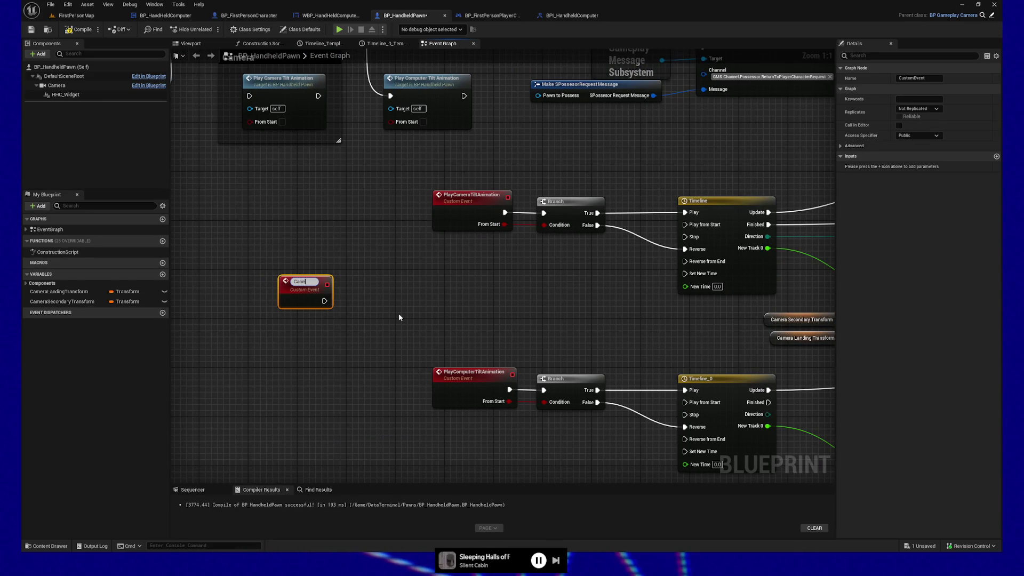
text(raT)
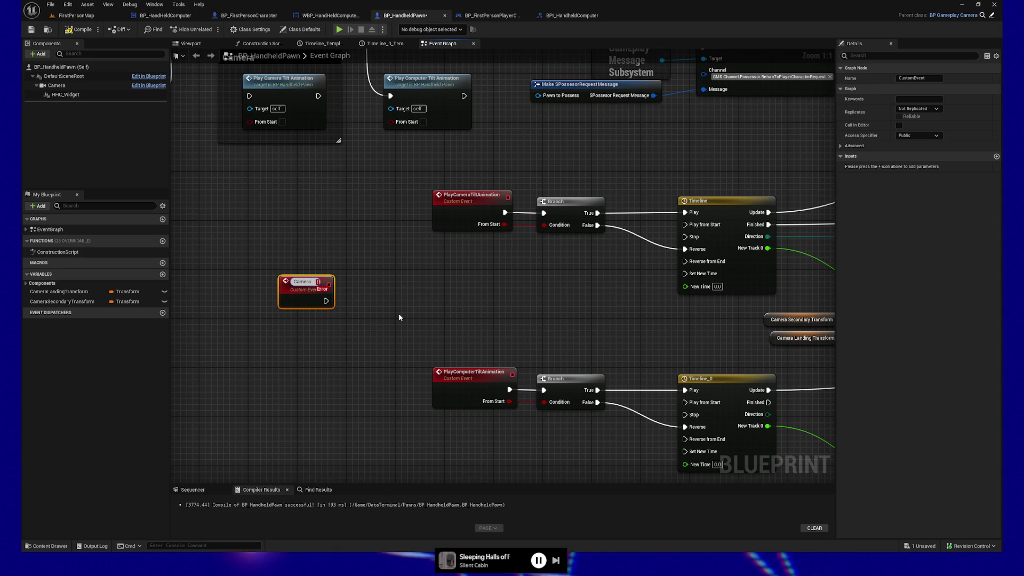
text(ilt)
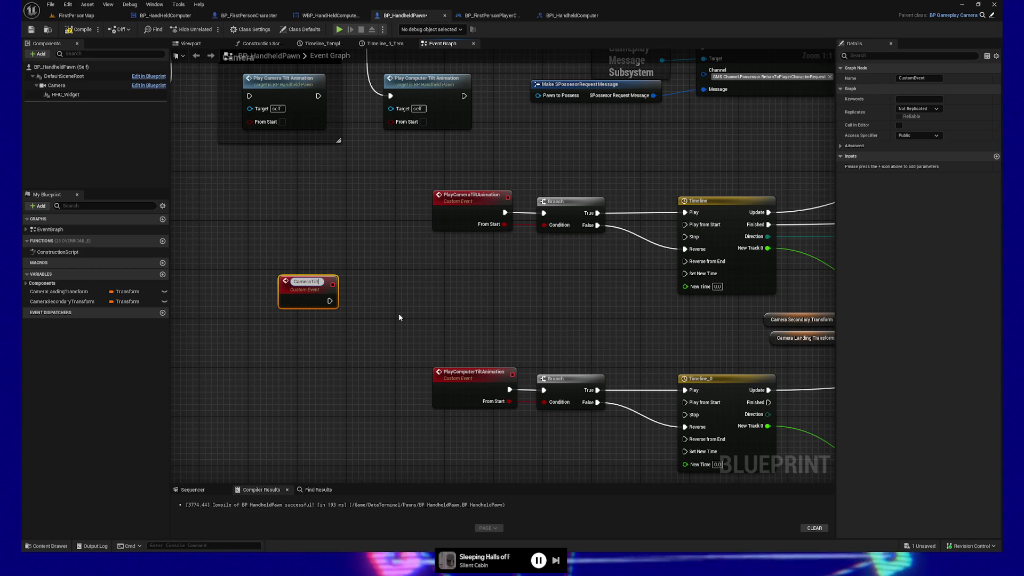
text(Done)
key(Return)
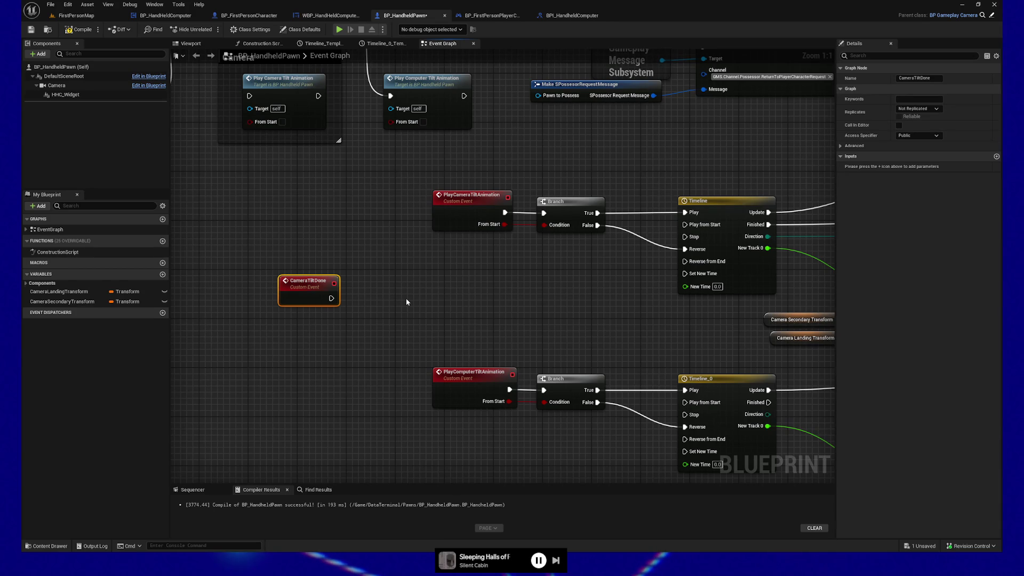
click(997, 157)
click(872, 167)
text(bFromStart)
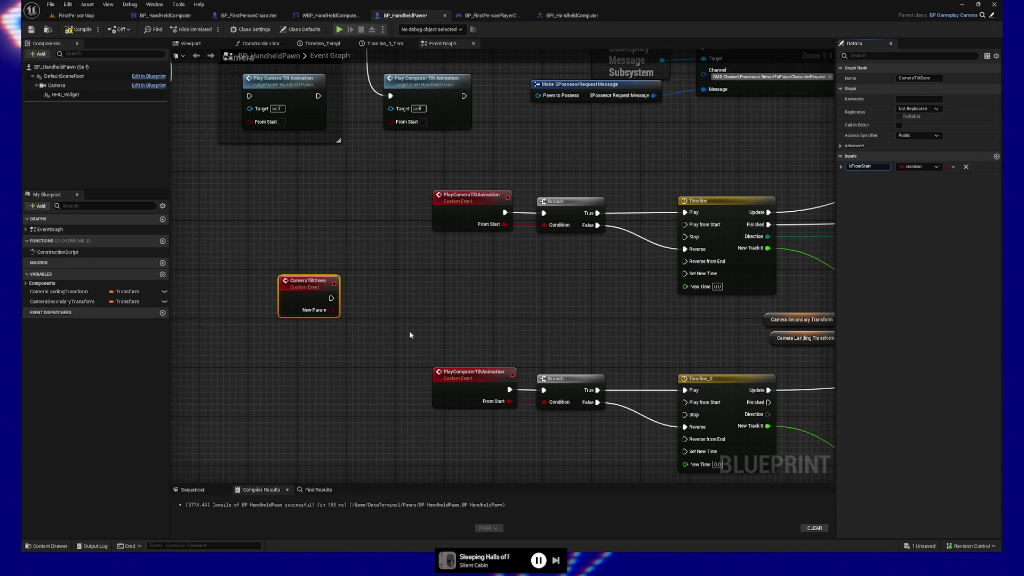
click(298, 344)
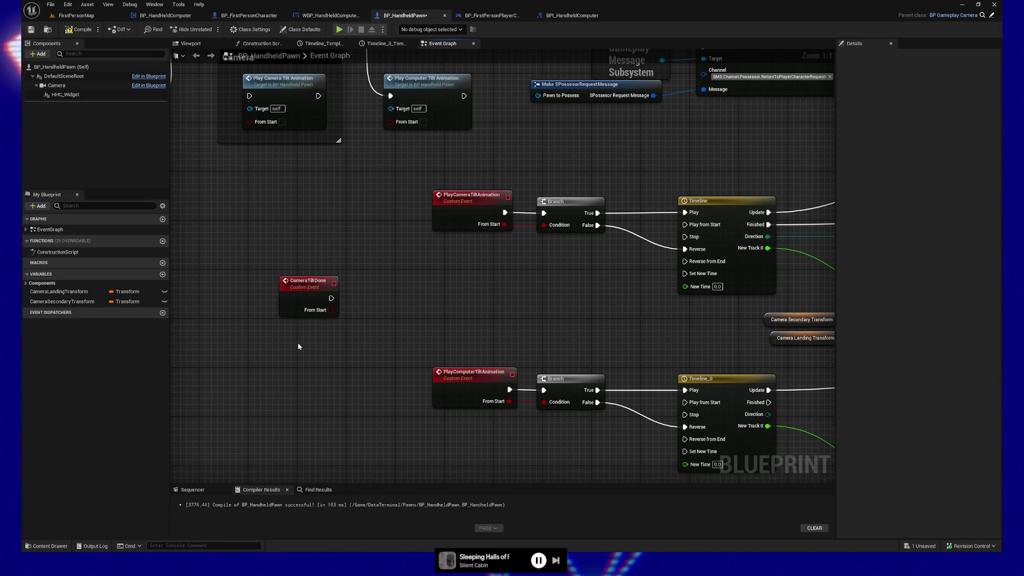
- Add a ComputerTiltDone custom event with a Boolean FromStart input
right_click(287, 350)
text(custom event)
key(Return)
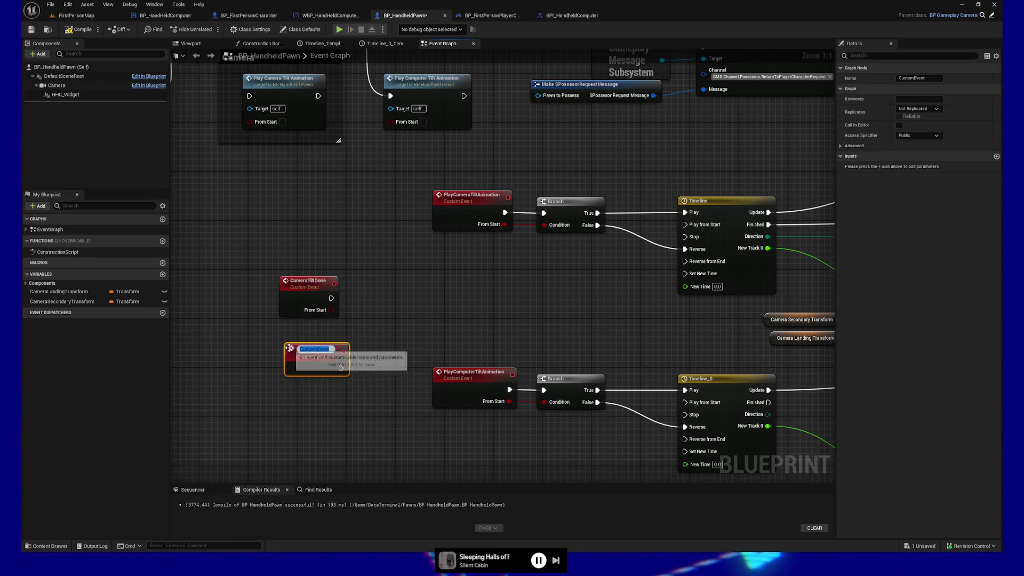
text(ComputerTiltDone)
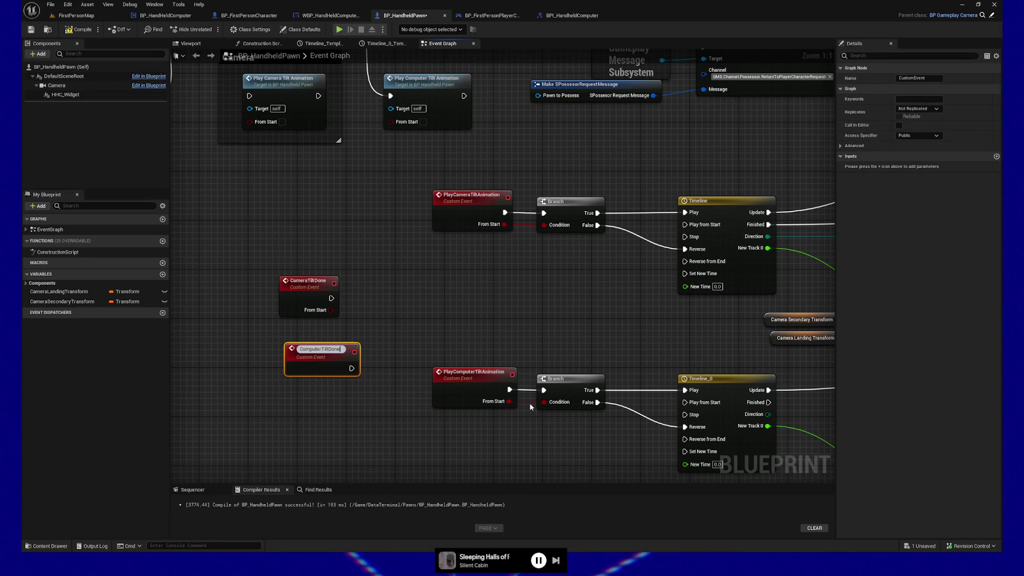
key(Return)
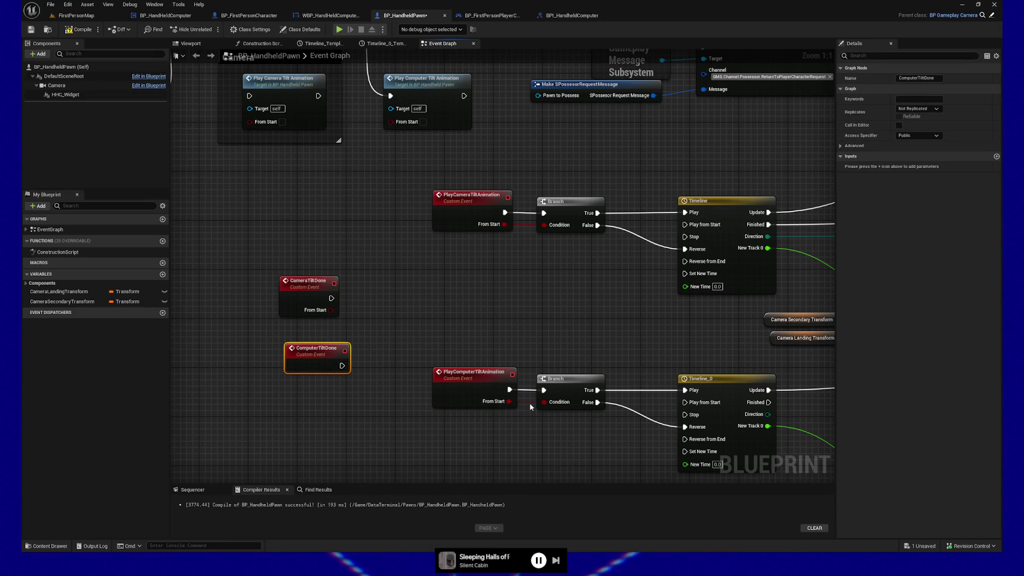
click(997, 157)
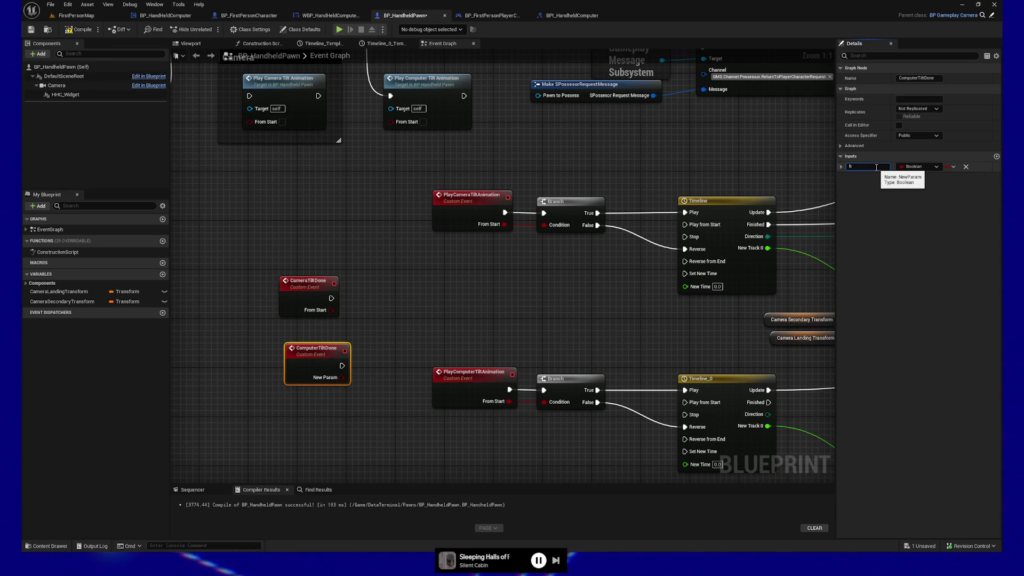
text(FromStart)
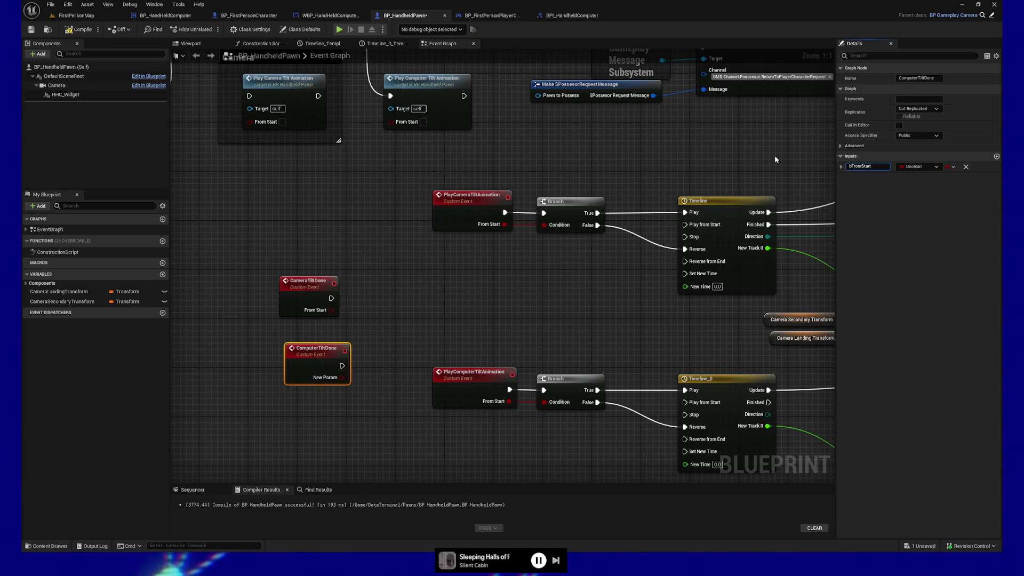
click(510, 277)
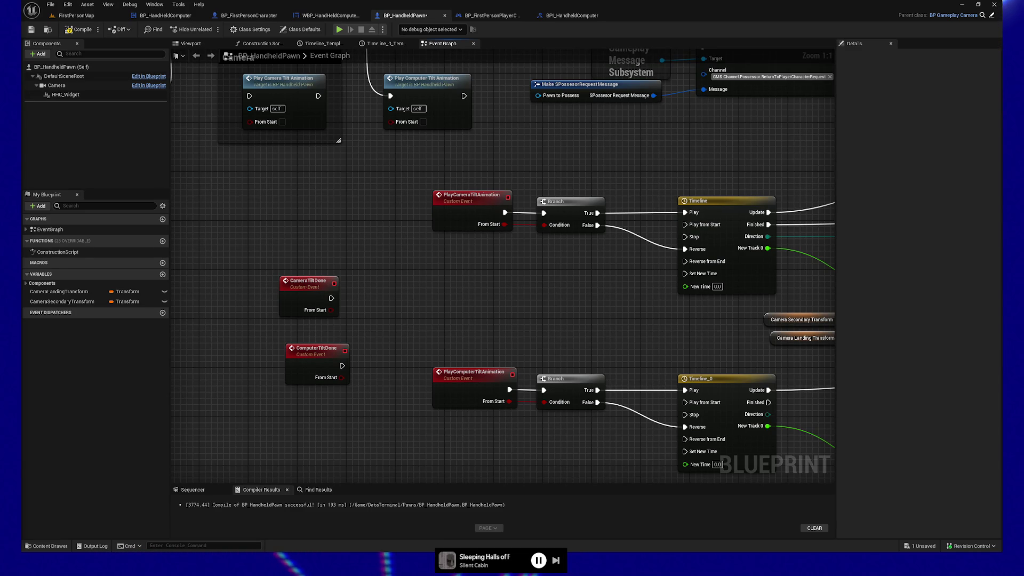
- Move the CameraTiltDone and ComputerTiltDone events further left and down
drag(441, 330, 598, 290)
click(464, 251)
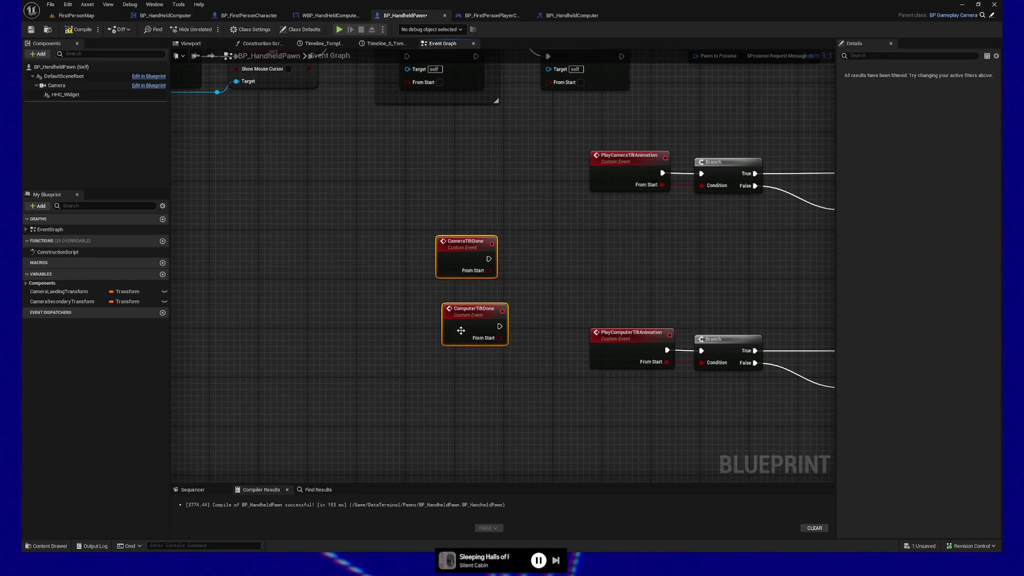
ctrl+click(461, 326)
drag(461, 327, 383, 327)
mouse_move(452, 316)
mouse_down()
mouse_move(551, 281)
mouse_move(174, 306)
mouse_up()
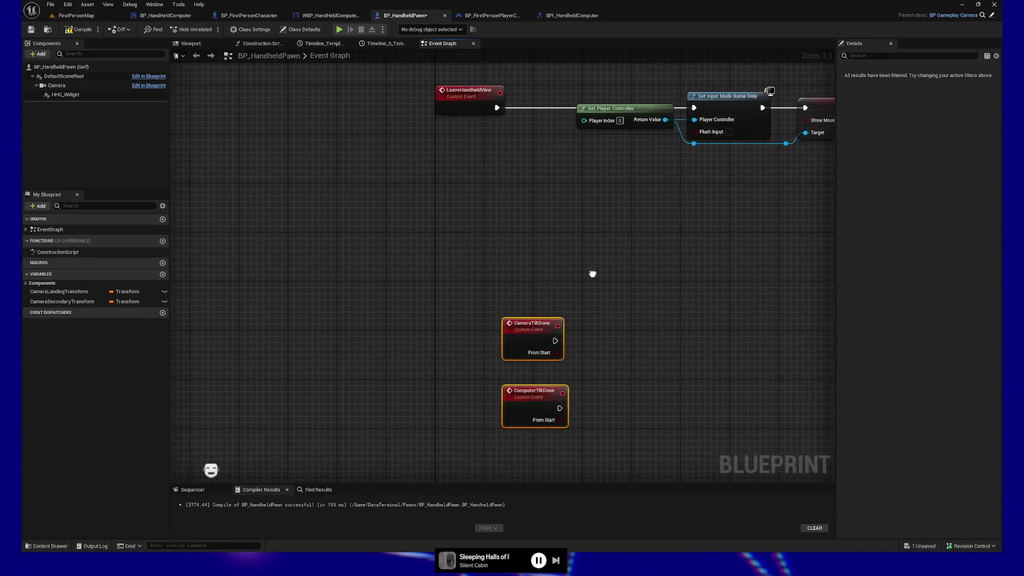
right_click(590, 293)
mouse_move(537, 353)
mouse_down()
mouse_move(469, 347)
mouse_move(469, 365)
mouse_up()
mouse_move(645, 320)
mouse_down()
mouse_move(280, 308)
mouse_move(296, 314)
mouse_up()
- Delete the Branch and add a Camera Tilt Done call fed by the Forward check
mouse_move(540, 226)
mouse_down()
mouse_move(21, 238)
mouse_move(687, 324)
mouse_up()
key(Delete)
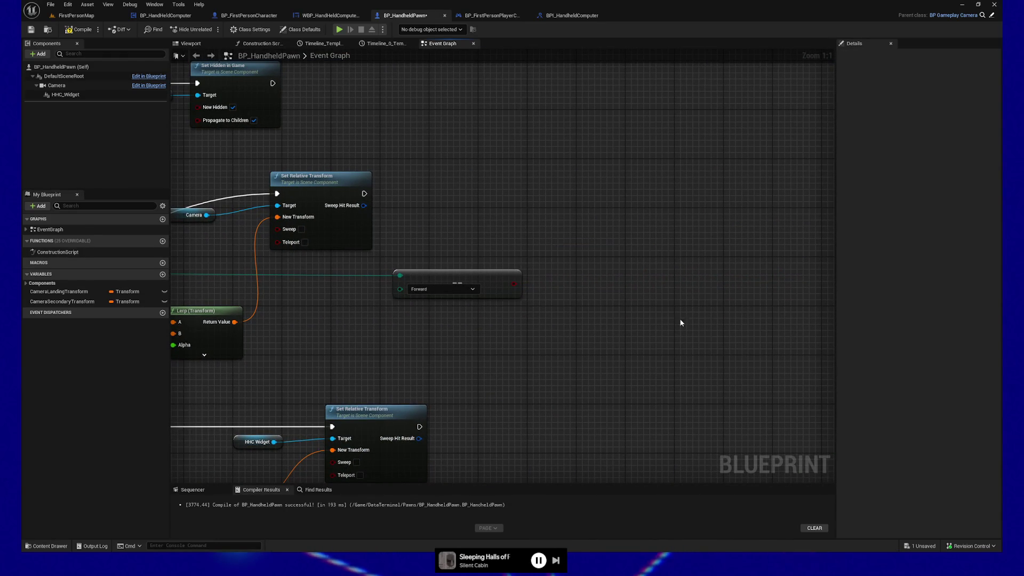
mouse_move(514, 284)
mouse_down()
mouse_move(534, 293)
mouse_move(575, 272)
mouse_up()
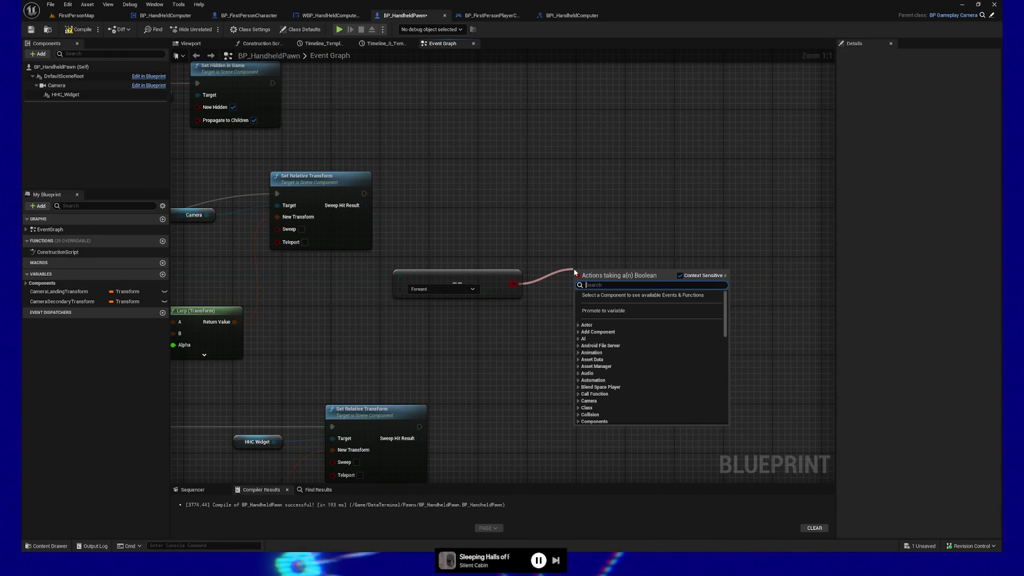
text(camera tilt)
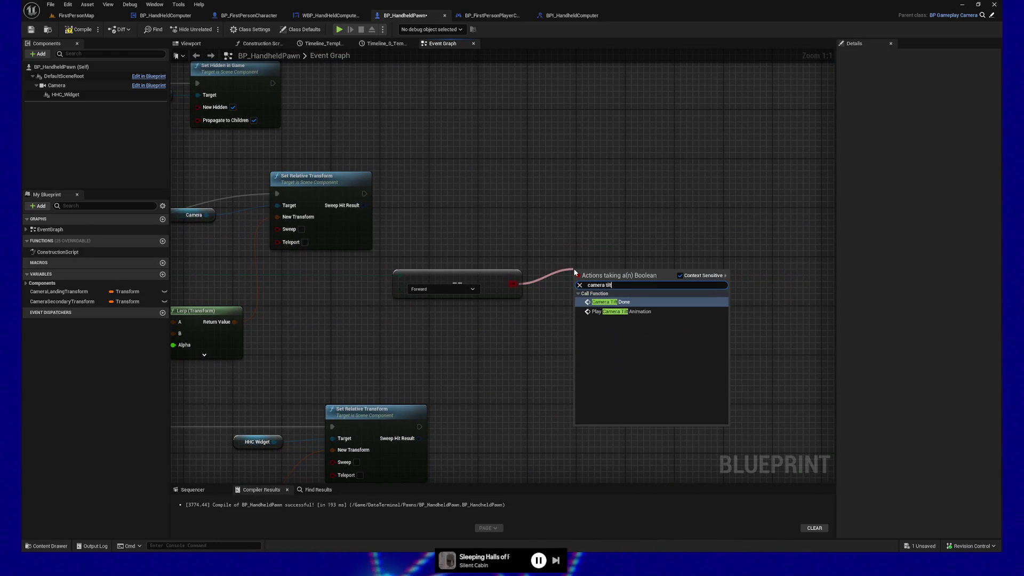
click(608, 302)
drag(189, 253, 441, 256)
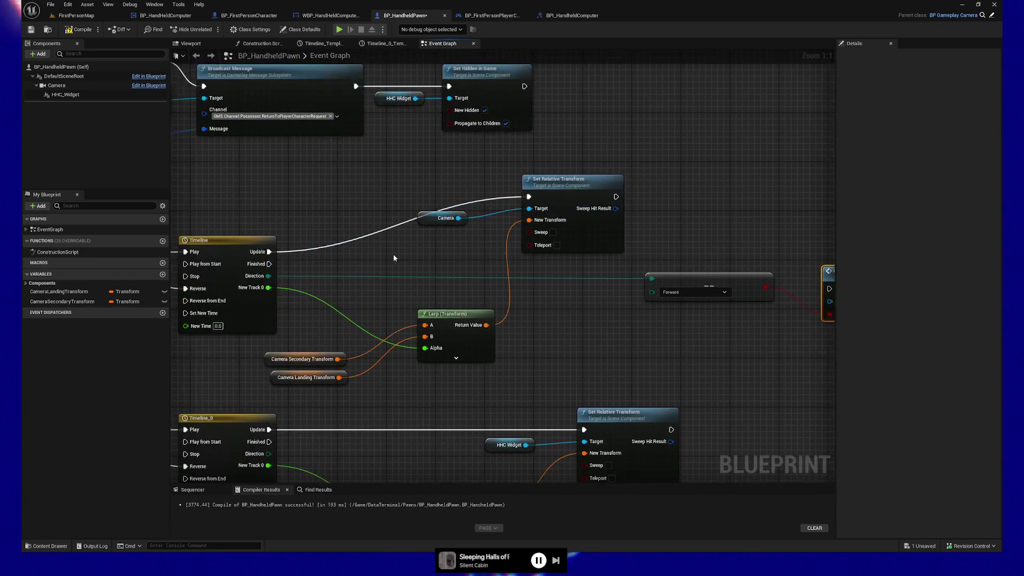
- Trigger Camera Tilt Done from Timeline Finished and paste a Forward check fed by Timeline_0 Direction
drag(269, 263, 911, 288)
mouse_move(616, 291)
mouse_down()
mouse_move(602, 253)
mouse_move(518, 241)
mouse_move(661, 178)
mouse_move(704, 192)
mouse_move(602, 250)
mouse_up()
click(601, 181)
key(ctrl+v)
drag(289, 335, 469, 286)
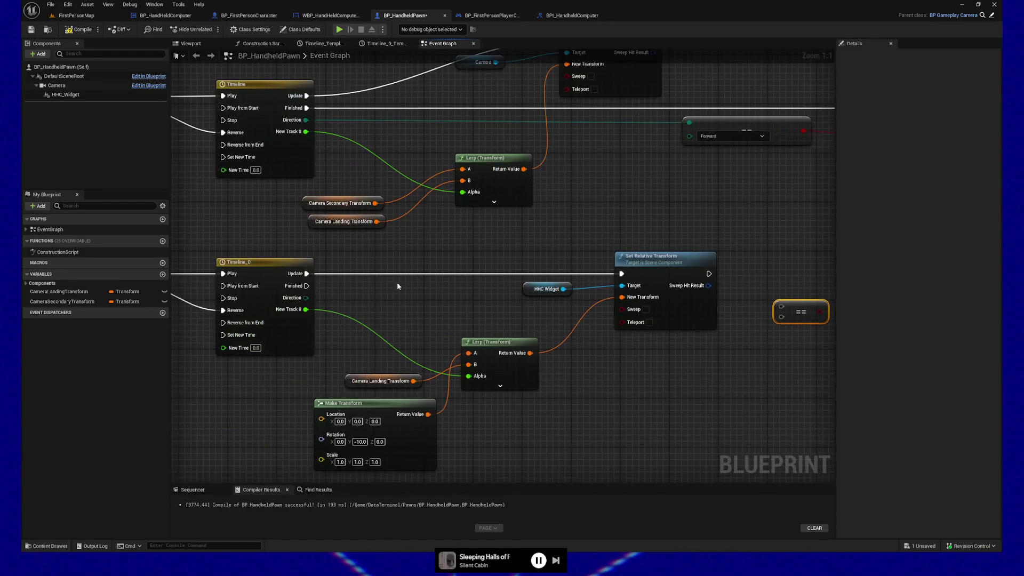
mouse_move(302, 297)
mouse_down()
mouse_move(785, 316)
mouse_move(783, 308)
mouse_move(765, 321)
mouse_move(590, 323)
mouse_up()
- Add a Computer Tilt Done call from the copied check, triggered by Timeline_0 Finished
mouse_move(673, 320)
mouse_down()
mouse_move(745, 320)
mouse_move(743, 308)
mouse_up()
text(computer tilt)
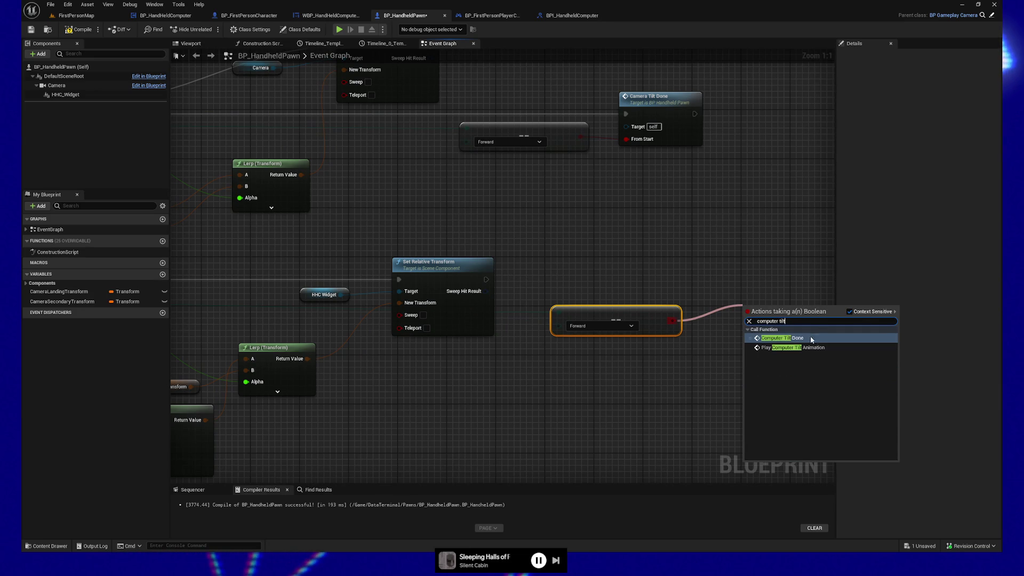
key(Return)
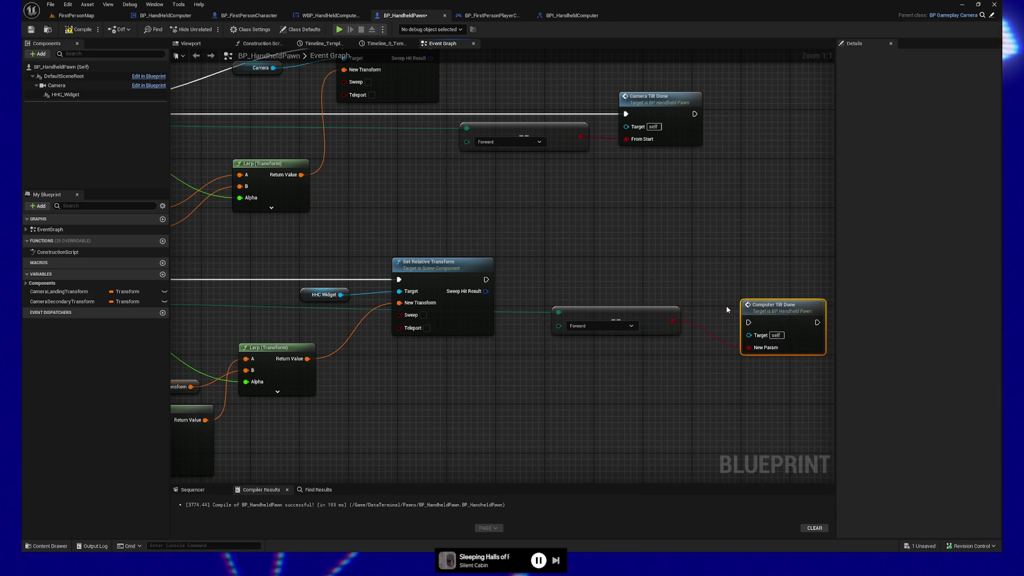
drag(544, 267, 736, 238)
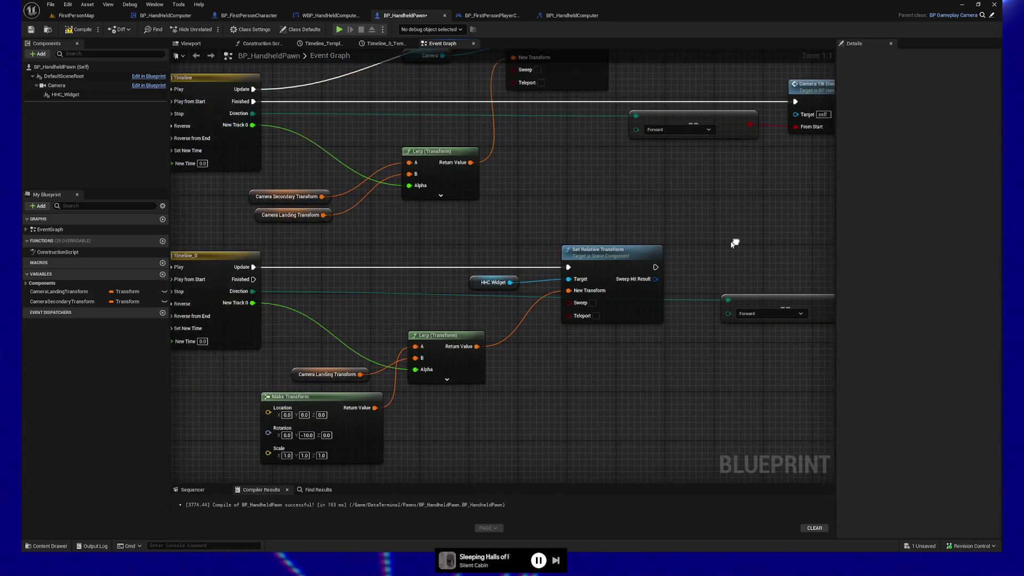
mouse_move(253, 281)
mouse_down()
mouse_move(867, 297)
mouse_move(681, 274)
mouse_move(693, 224)
mouse_move(706, 217)
mouse_up()
drag(816, 260, 816, 253)
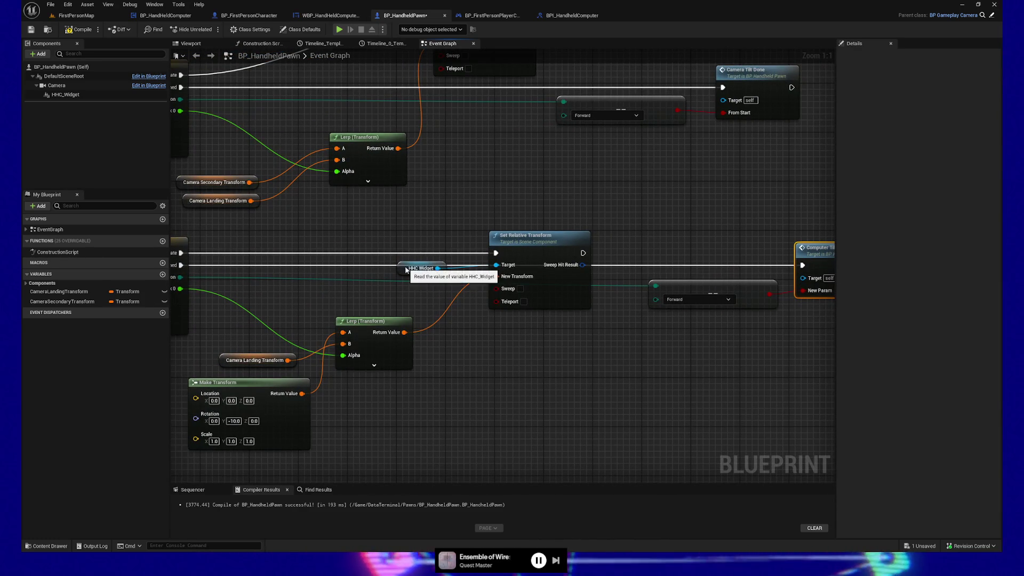
mouse_move(407, 268)
mouse_down()
mouse_move(485, 370)
mouse_move(524, 309)
mouse_move(546, 233)
mouse_up()
ctrl+click(528, 295)
- Line up the Camera Secondary and Camera Landing Transform getters with the first Lerp (Transform)
mouse_move(588, 395)
mouse_down()
mouse_move(514, 385)
mouse_move(627, 387)
mouse_move(481, 384)
mouse_up()
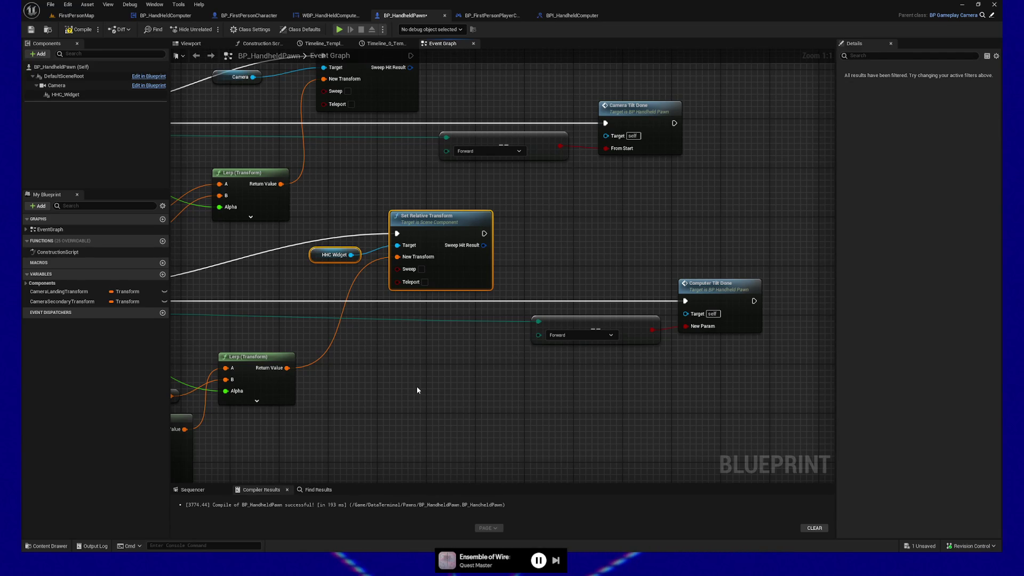
drag(417, 390, 583, 401)
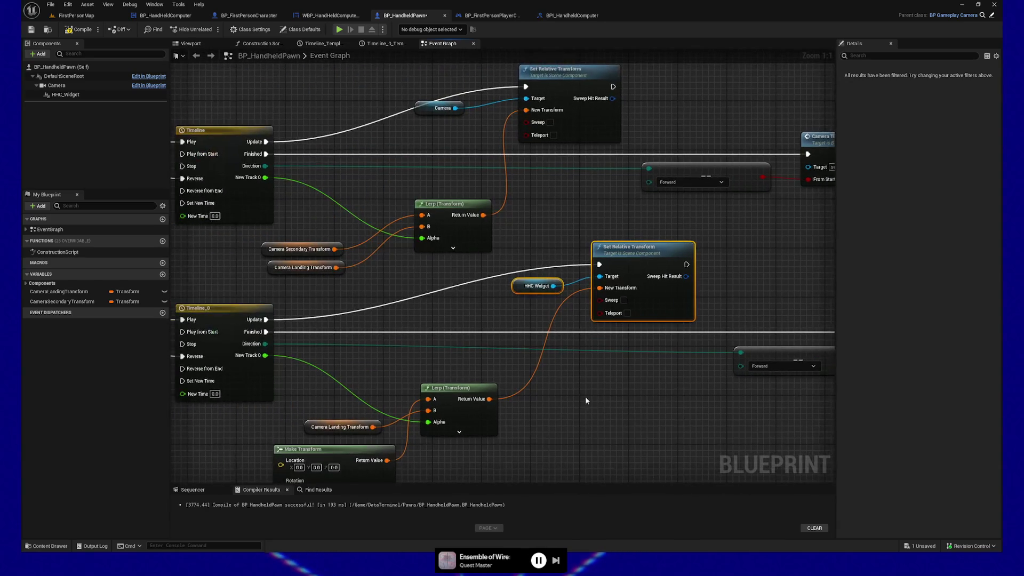
drag(539, 313, 540, 360)
drag(296, 270, 328, 339)
mouse_move(315, 291)
mouse_down()
mouse_move(345, 255)
mouse_move(357, 258)
mouse_up()
shift+click(448, 251)
drag(456, 249, 444, 237)
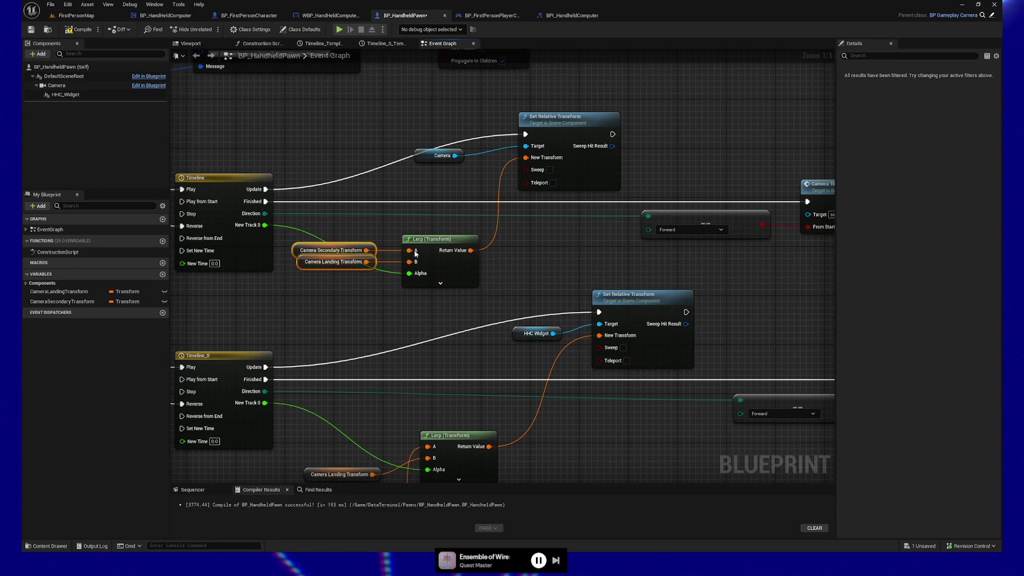
click(437, 248)
drag(445, 246, 443, 245)
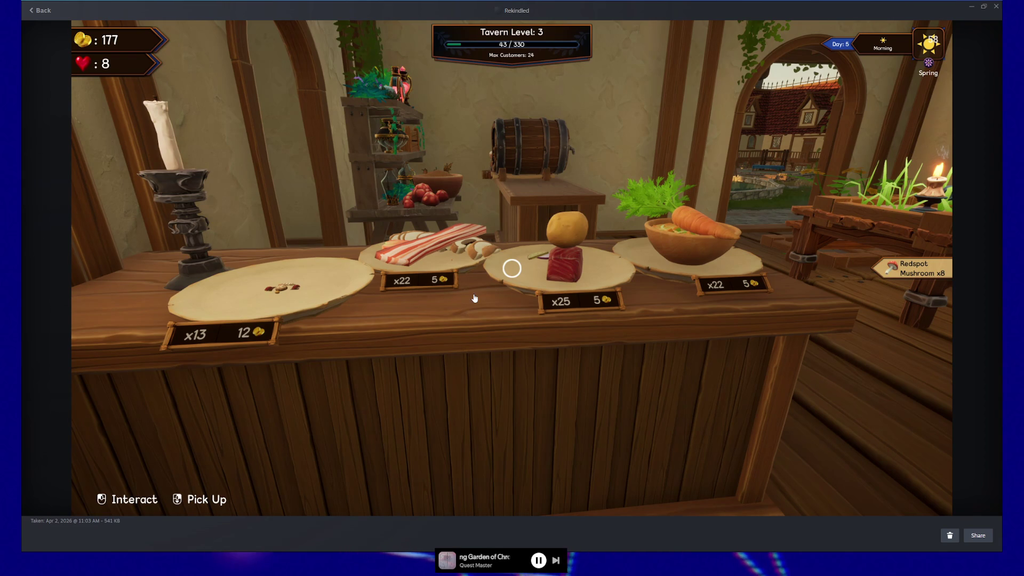
- Step through the Rekindled screenshots to the Tomato Plant shot reading Growing: 04:58
key(Right)
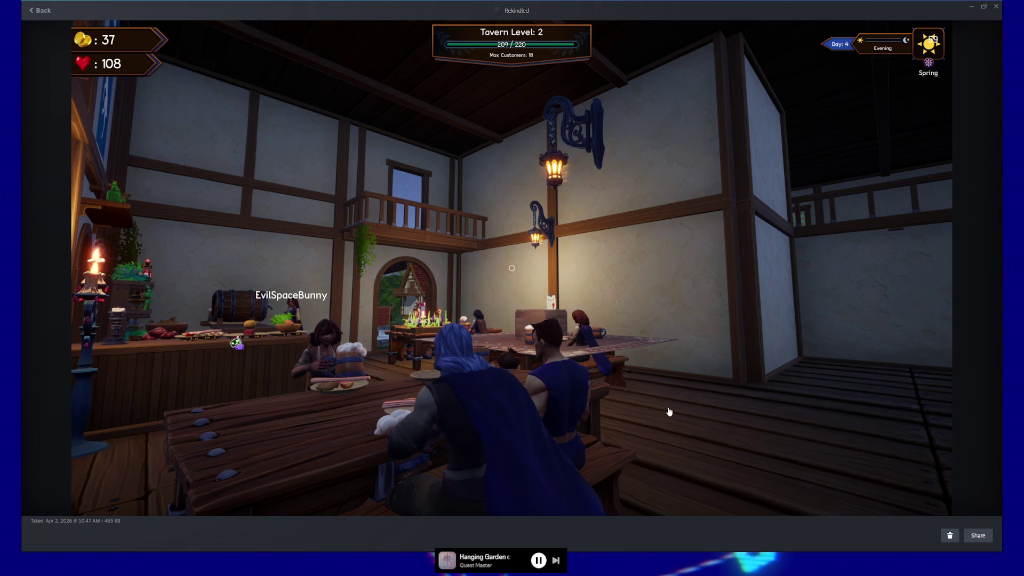
key(Right)
key(Right)
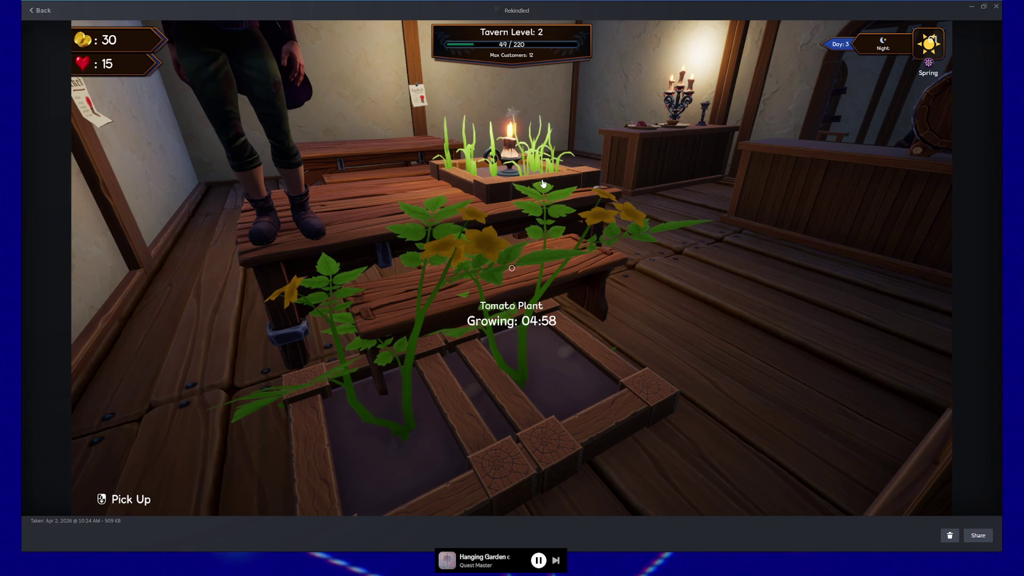
- Browse back through the stairs, garden beds and Grains Plant screenshots
key(Right)
key(Left)
key(Left)
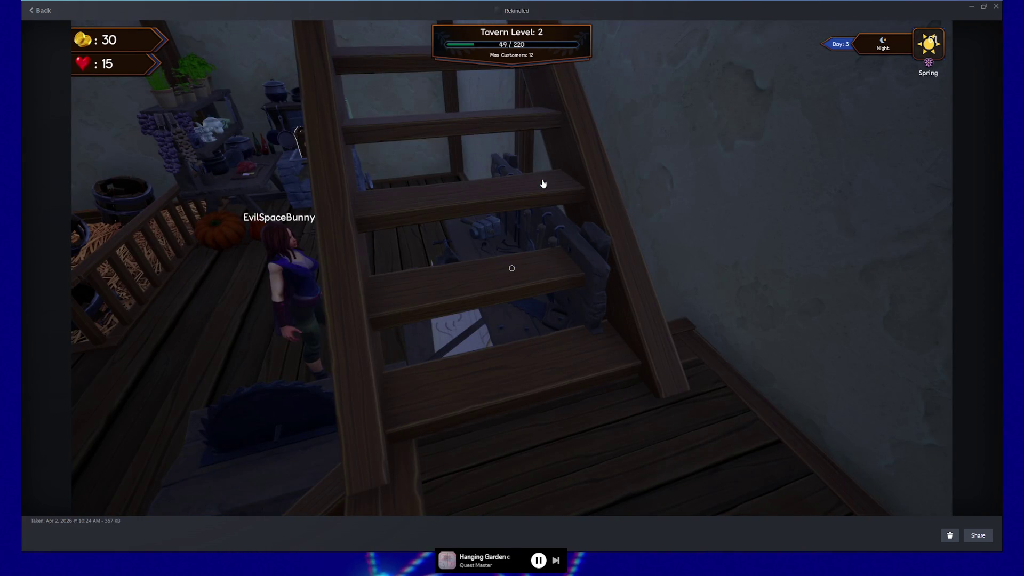
key(Left)
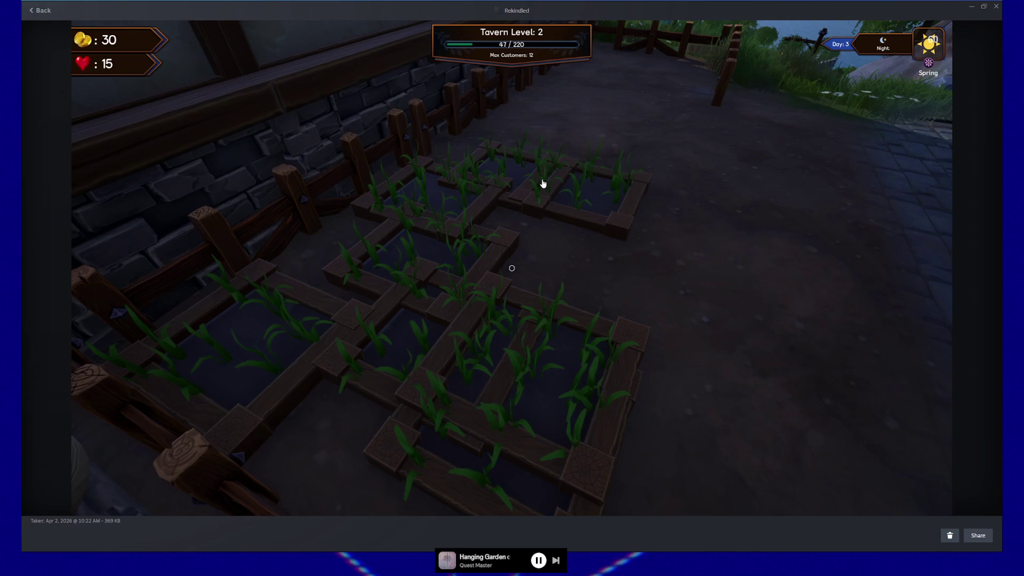
key(Left)
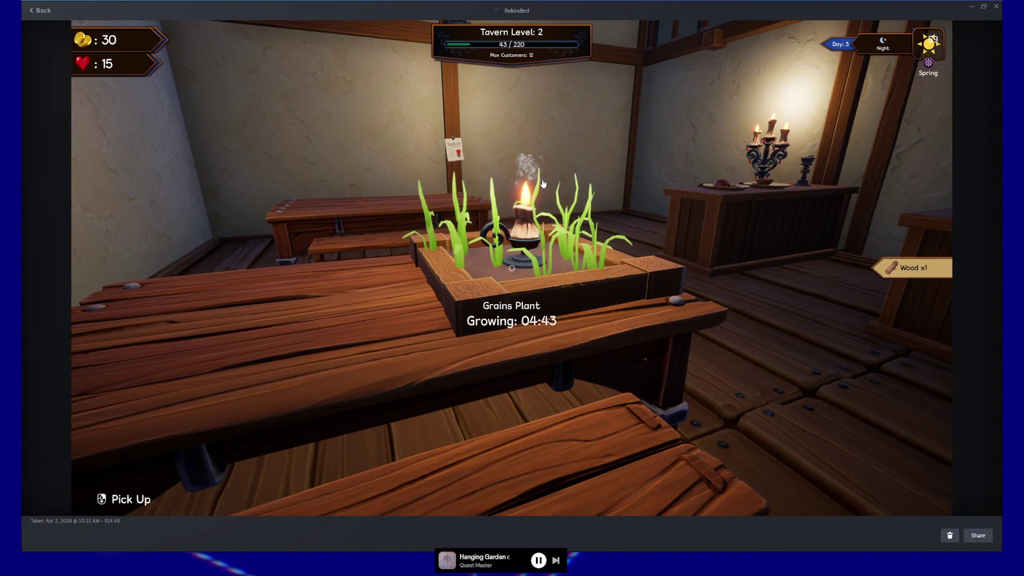
- Page forward through the tavern ceiling, courtyard and counter shots to the daytime tavern interior, then close the viewer
key(Right)
key(Right)
key(Right)
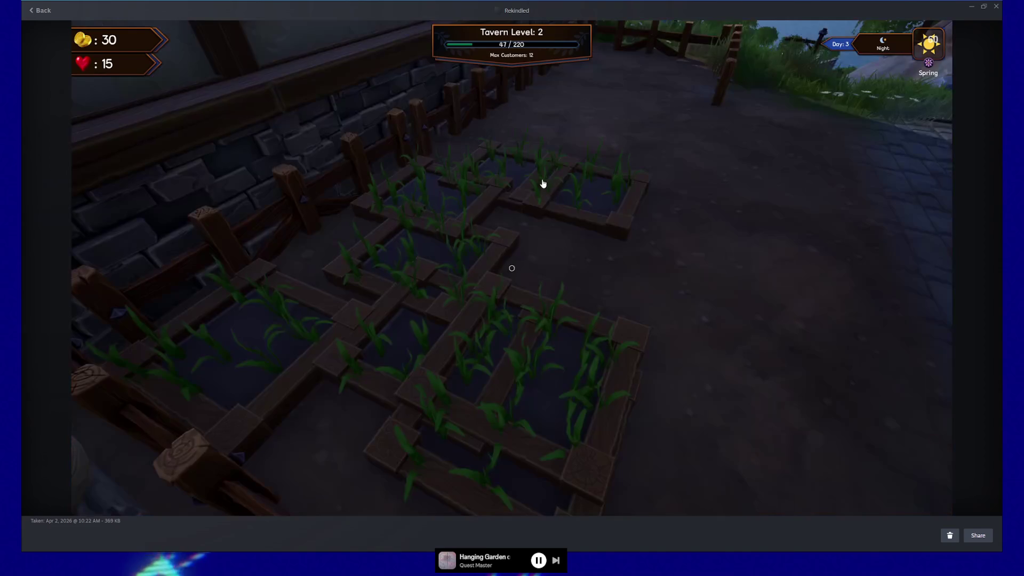
key(Right)
key(Right)
key(Right)
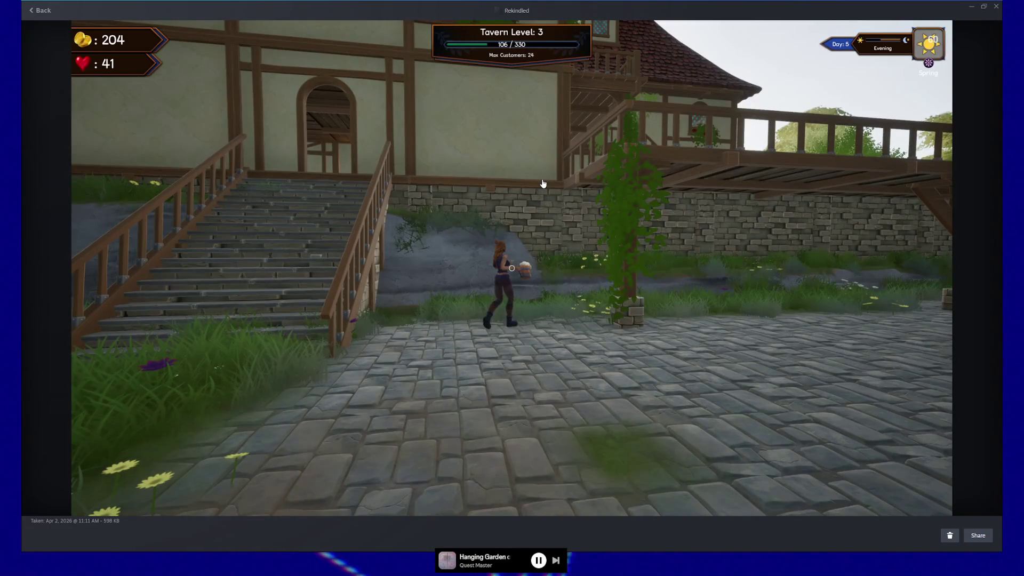
key(Right)
key(Right)
key(Right)
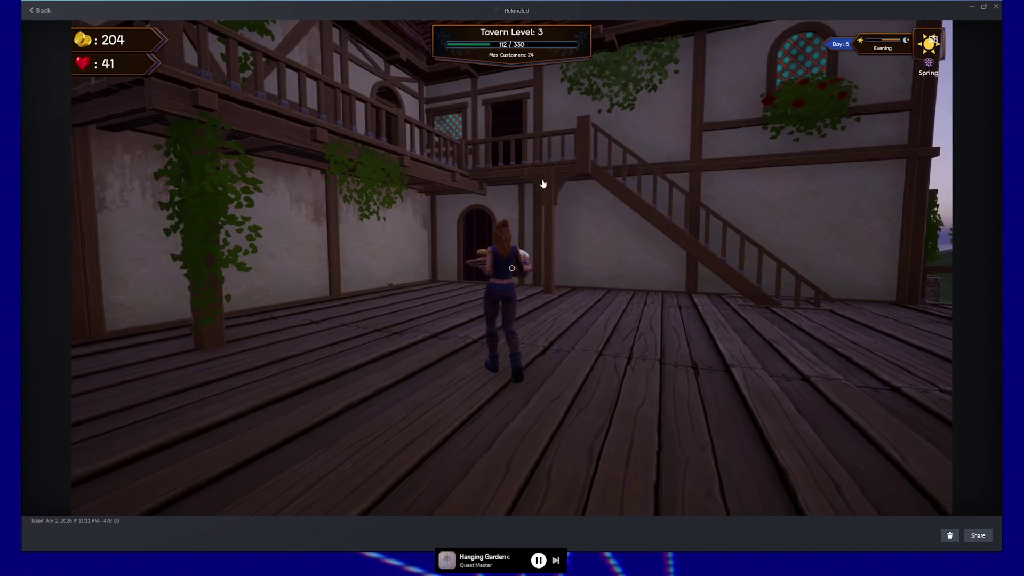
key(Right)
key(Right)
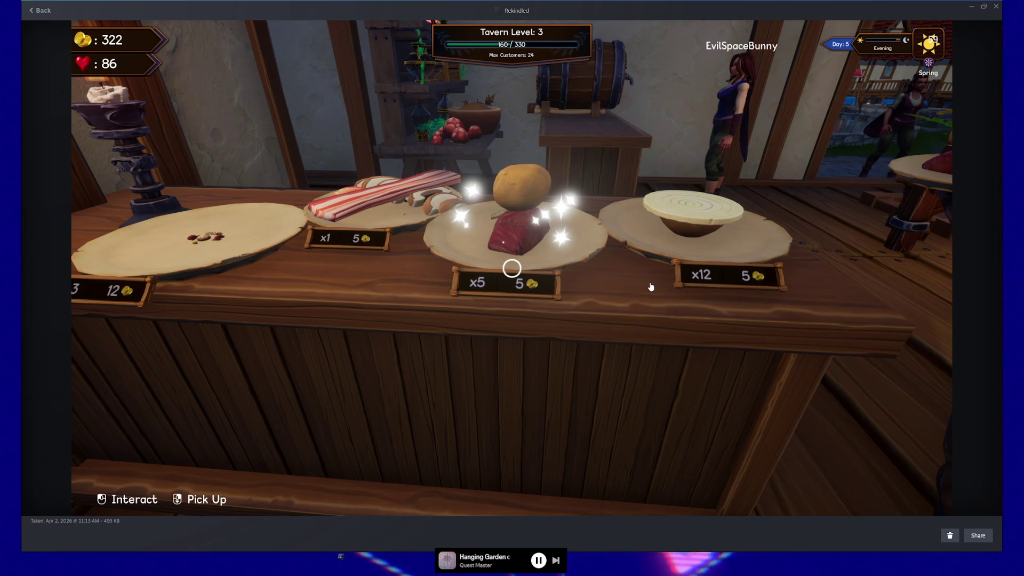
key(Right)
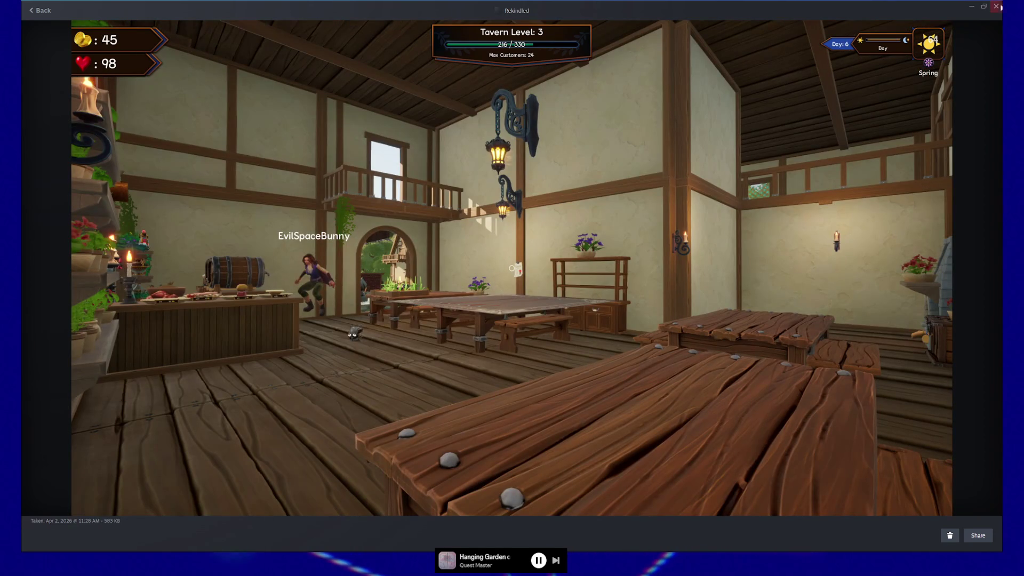
click(997, 7)
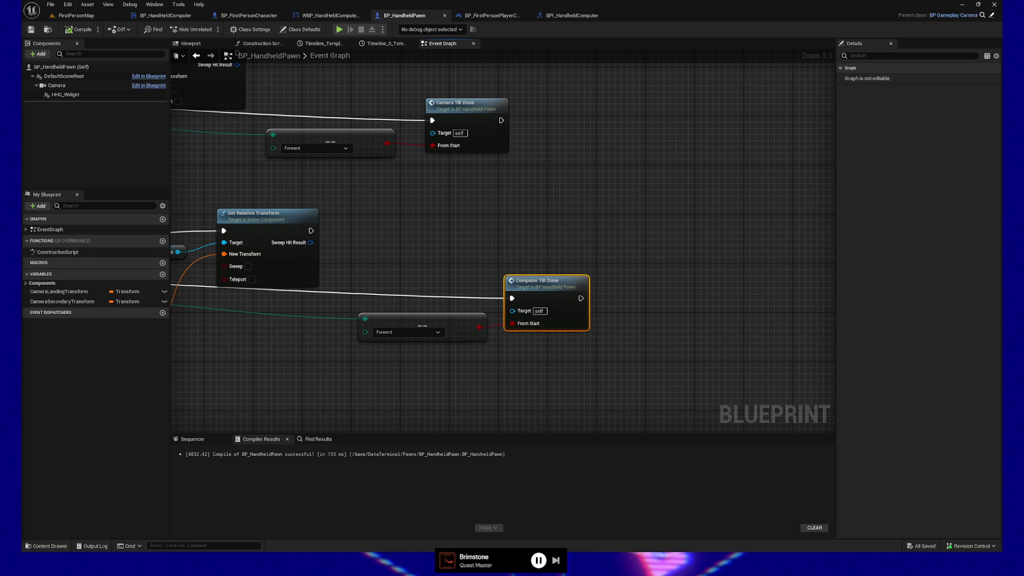
- Switch to Firefox showing char_final.png and maximize it to fill the screen
key(alt+Tab)
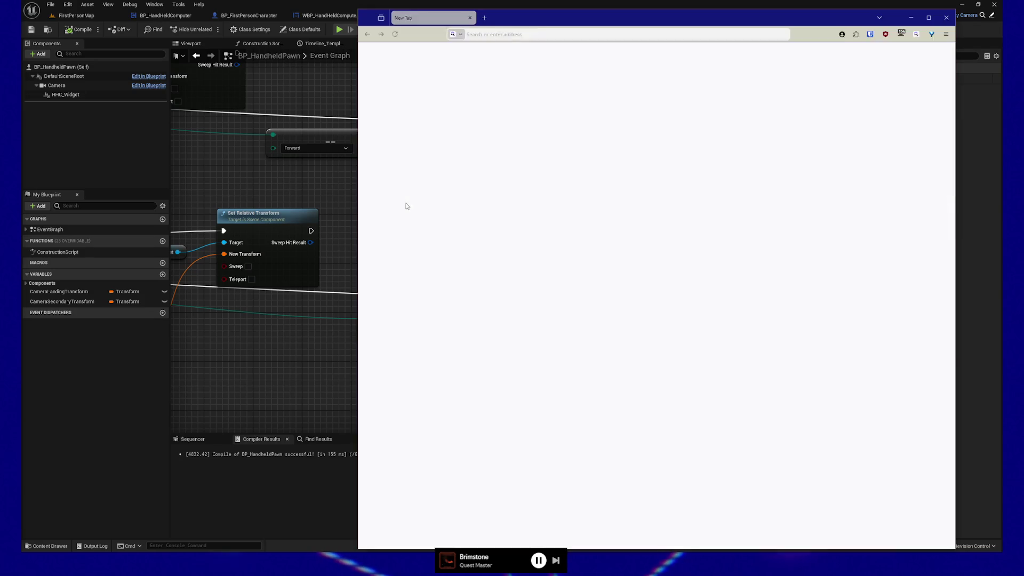
key(super+Up)
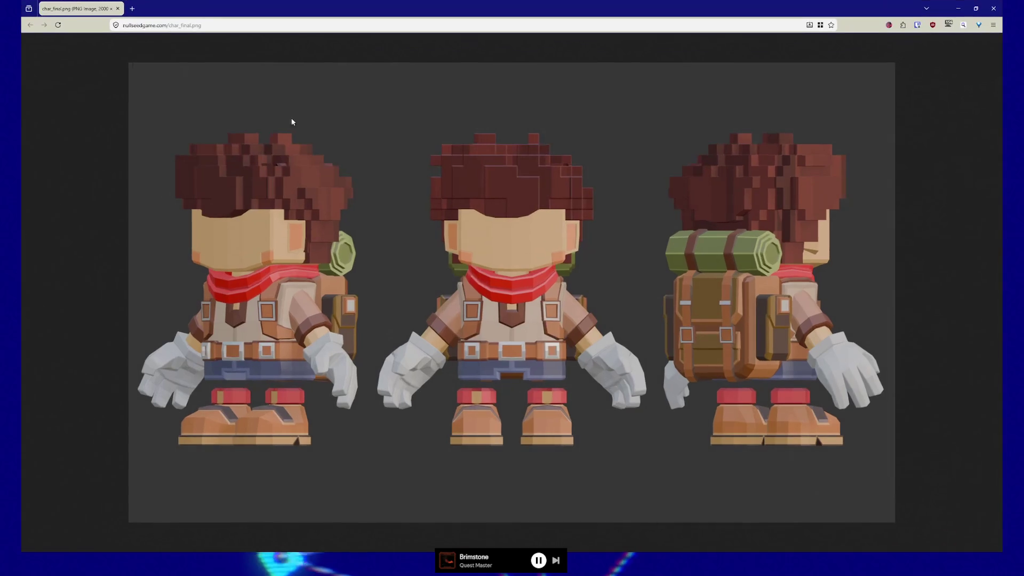
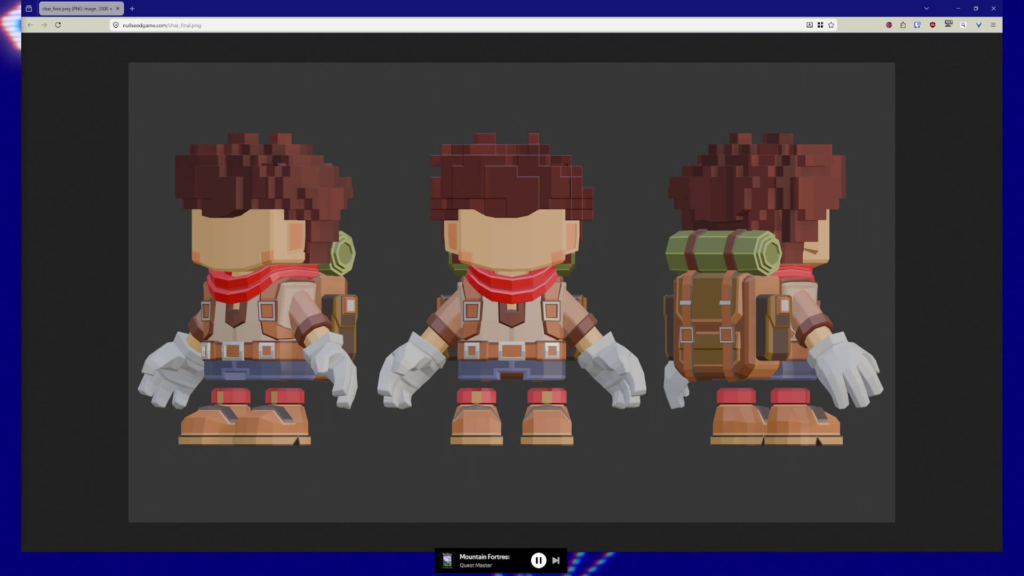
- Open the Title_Screen.PNG link in a new Firefox tab
middle_click(133, 9)
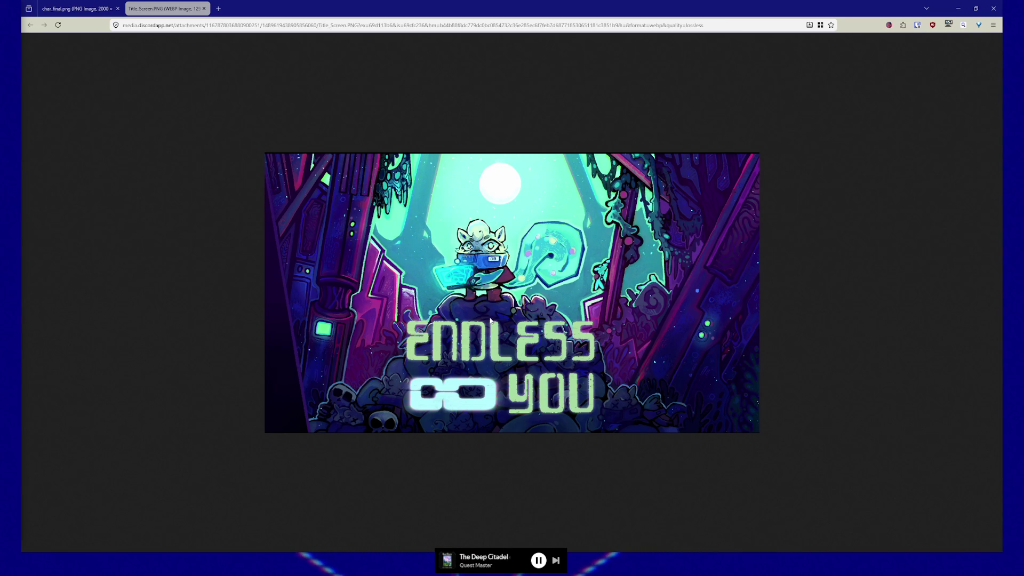
- Zoom the Endless You title image out to 30%, reset it, then enlarge it to 200%
ctrl+scroll(549, 314, down, 2)
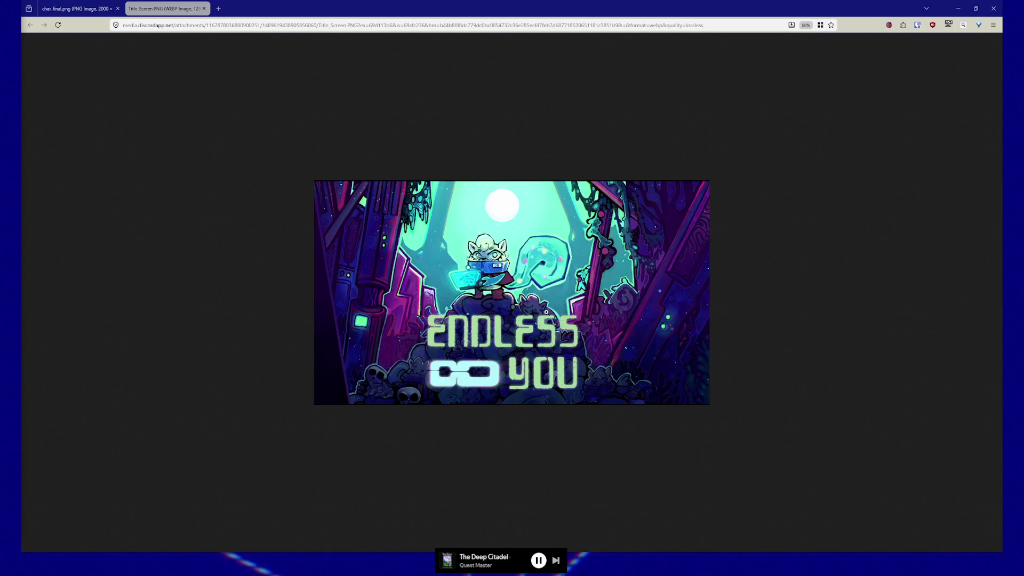
ctrl+scroll(547, 312, down, 3)
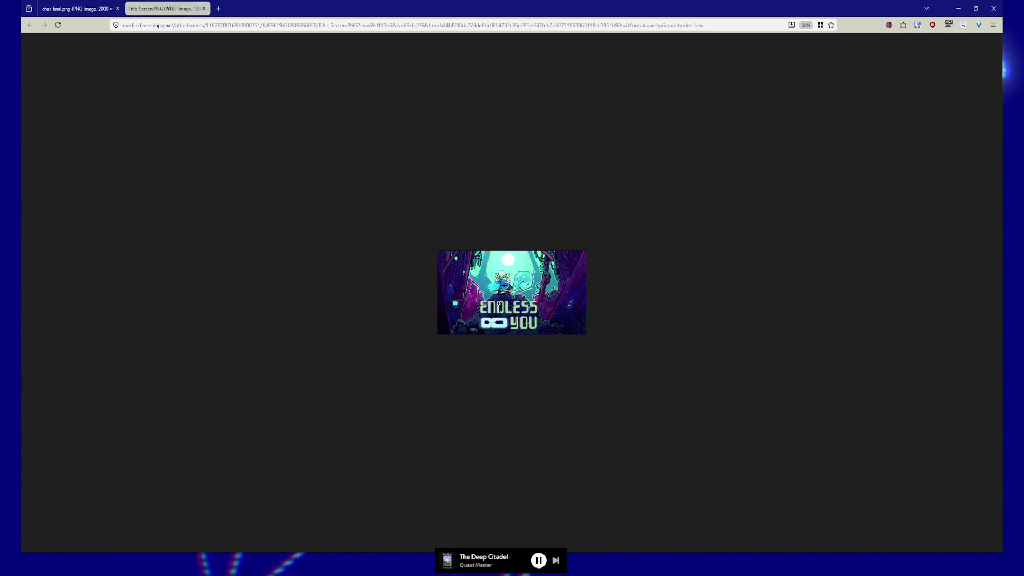
key(ctrl+0)
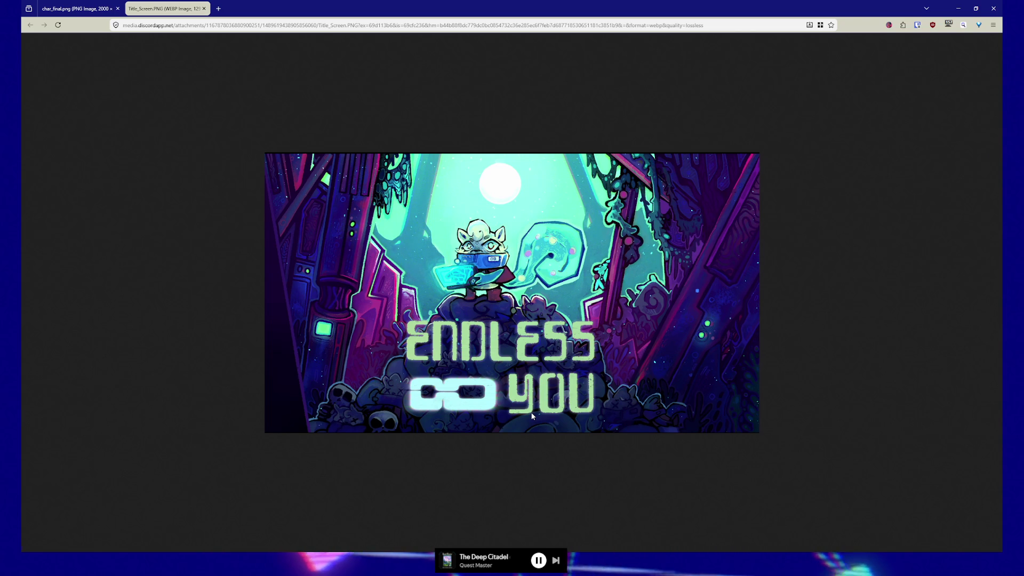
ctrl+scroll(431, 322, up, 6)
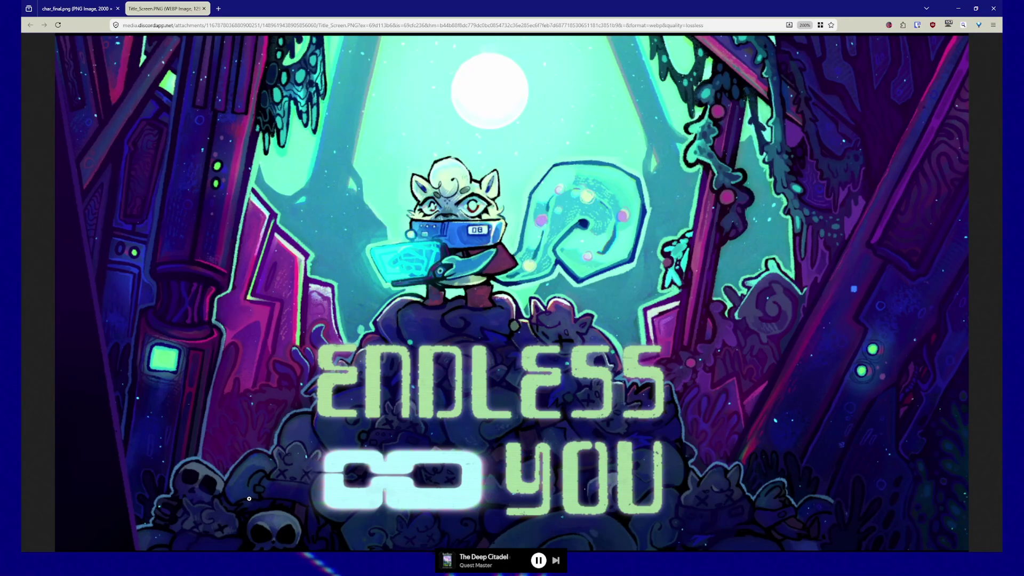
key(ctrl+0)
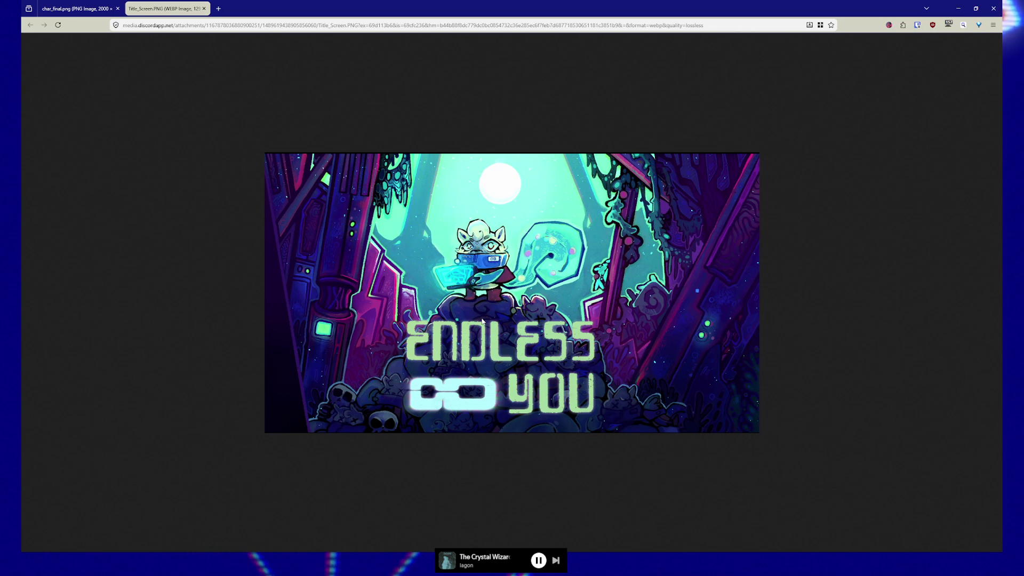
- Zoom the title art to 500% and pan across the LESS lettering
ctrl+scroll(516, 250, up, 10)
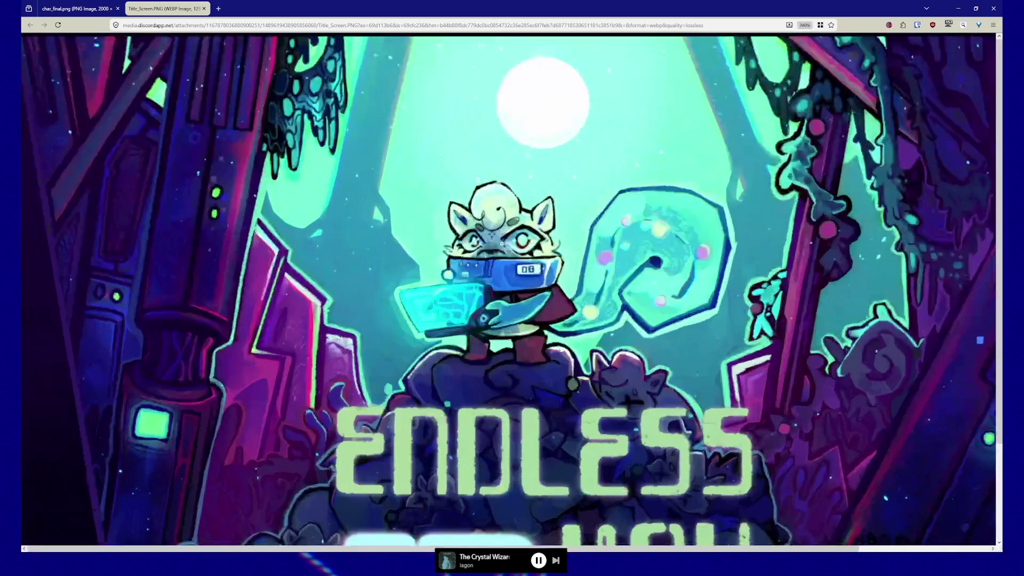
scroll(735, 391, down, 5)
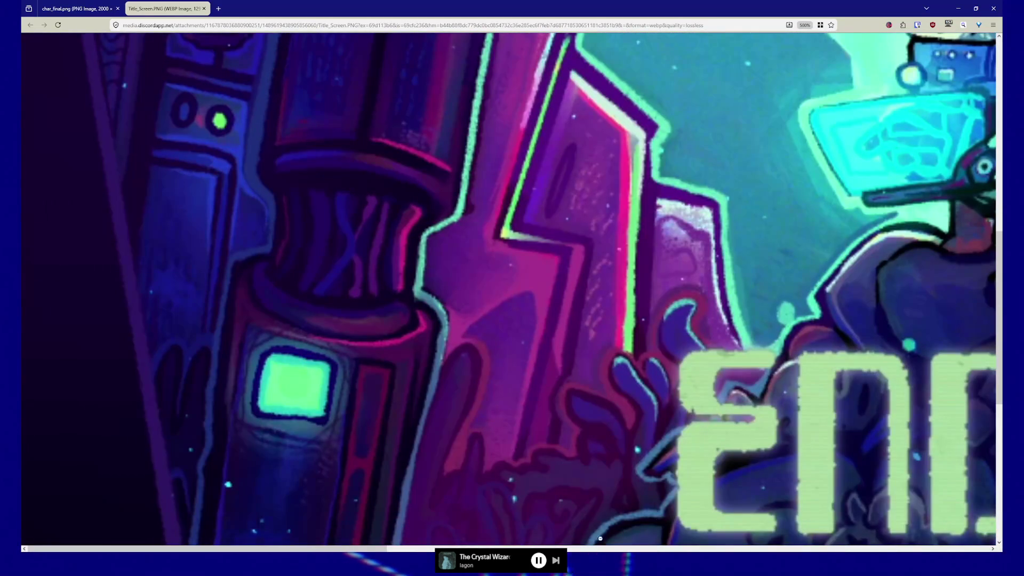
click(610, 551)
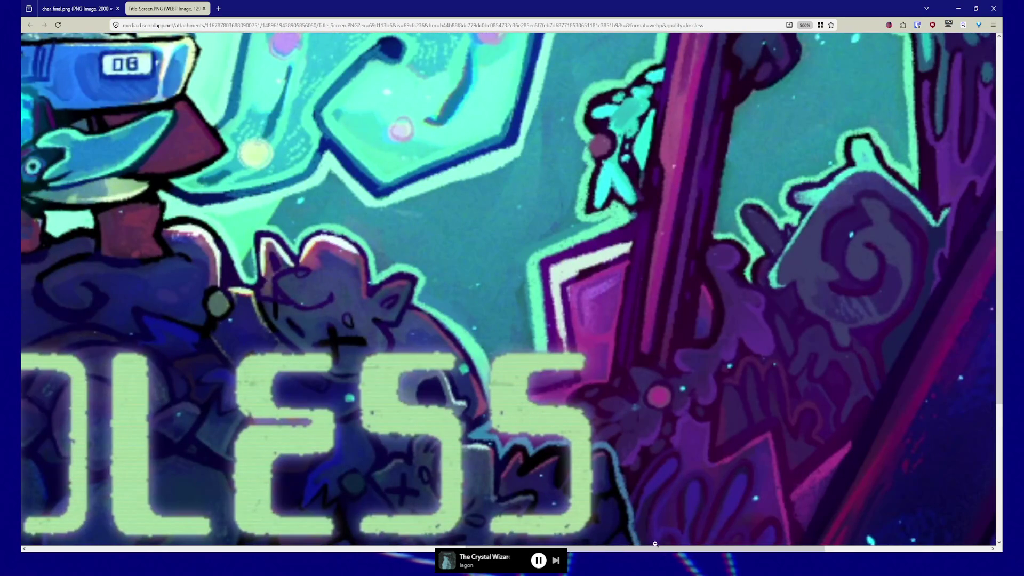
scroll(721, 550, left, 8)
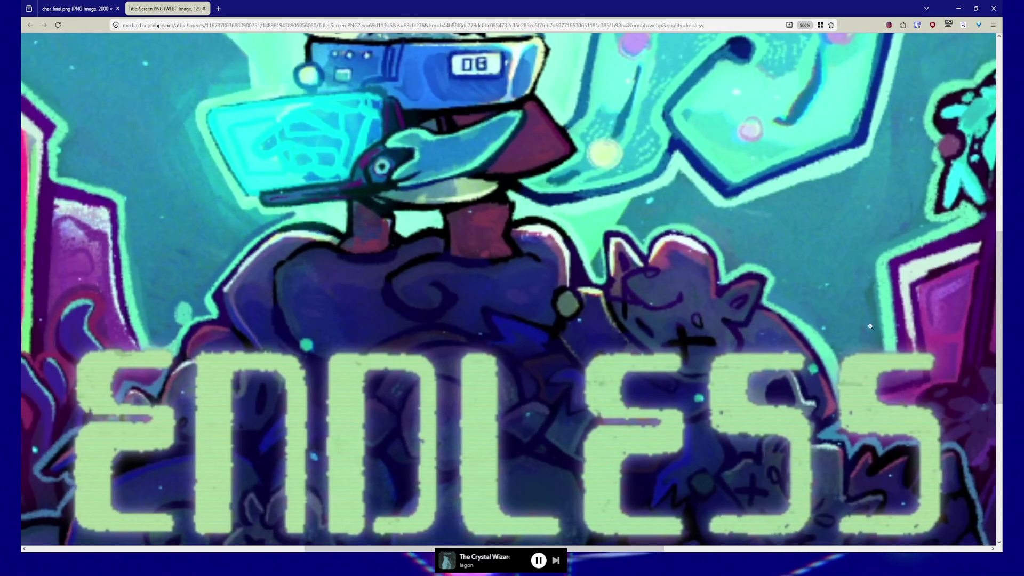
drag(1000, 319, 1001, 247)
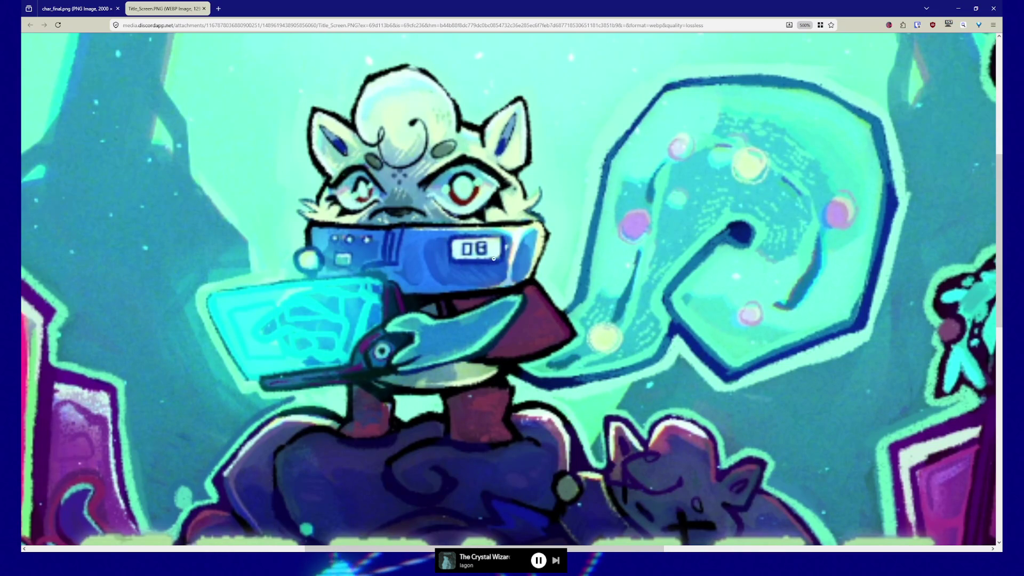
- Reset the zoom and close Firefox along with both tabs
key(ctrl+0)
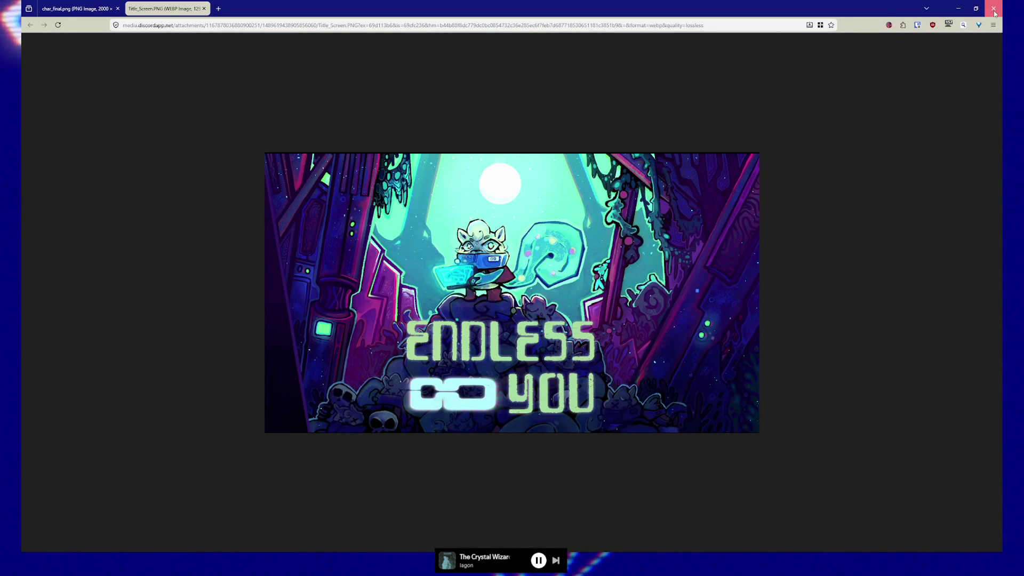
click(994, 8)
click(530, 69)
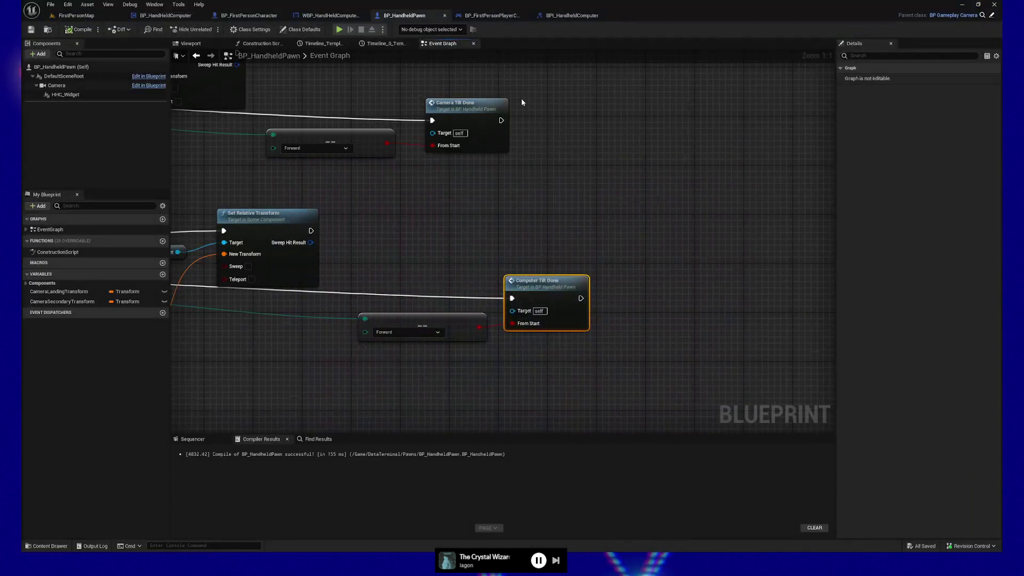
- Move the two Make Transform nodes and the Lerp node up beside Timeline_0
mouse_move(459, 331)
mouse_down()
mouse_move(711, 278)
mouse_move(654, 283)
mouse_up()
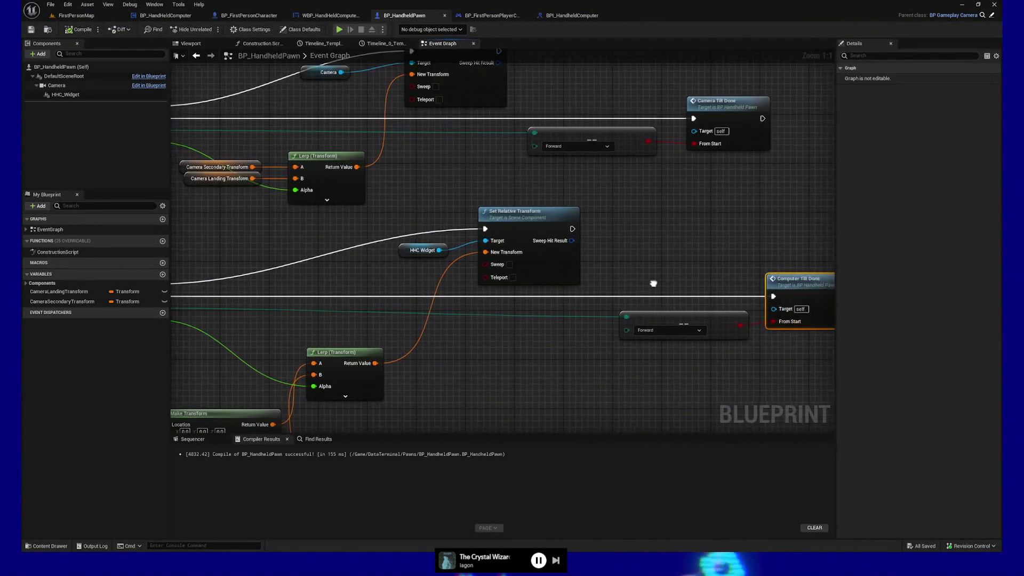
mouse_move(552, 398)
mouse_down()
mouse_move(434, 400)
mouse_move(576, 393)
mouse_move(651, 404)
mouse_up()
mouse_move(533, 391)
mouse_down()
mouse_move(656, 322)
mouse_move(656, 221)
mouse_up()
mouse_move(421, 223)
mouse_down()
mouse_move(469, 325)
mouse_move(469, 277)
mouse_up()
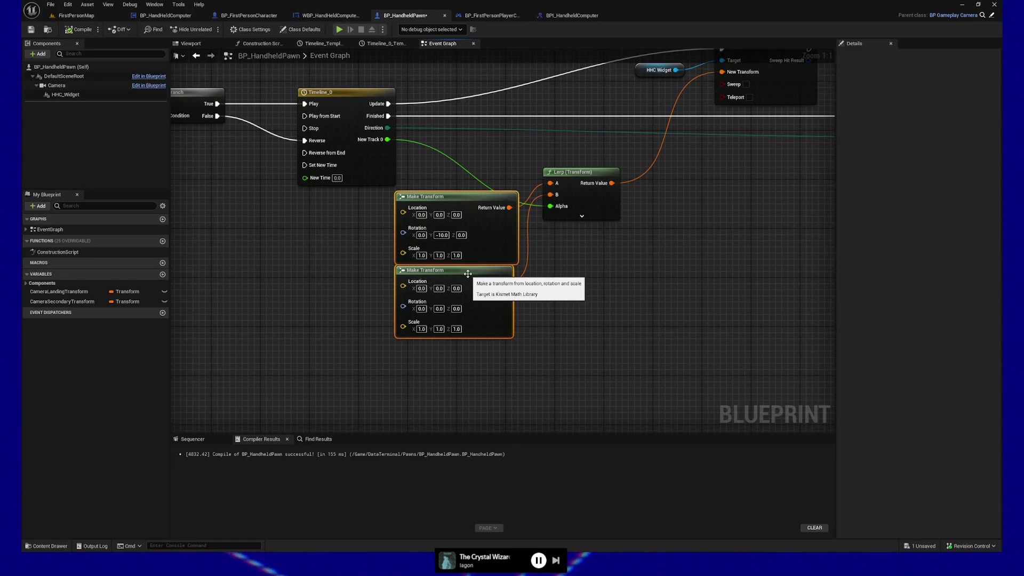
mouse_move(597, 288)
mouse_down()
mouse_move(523, 251)
mouse_move(526, 263)
mouse_up()
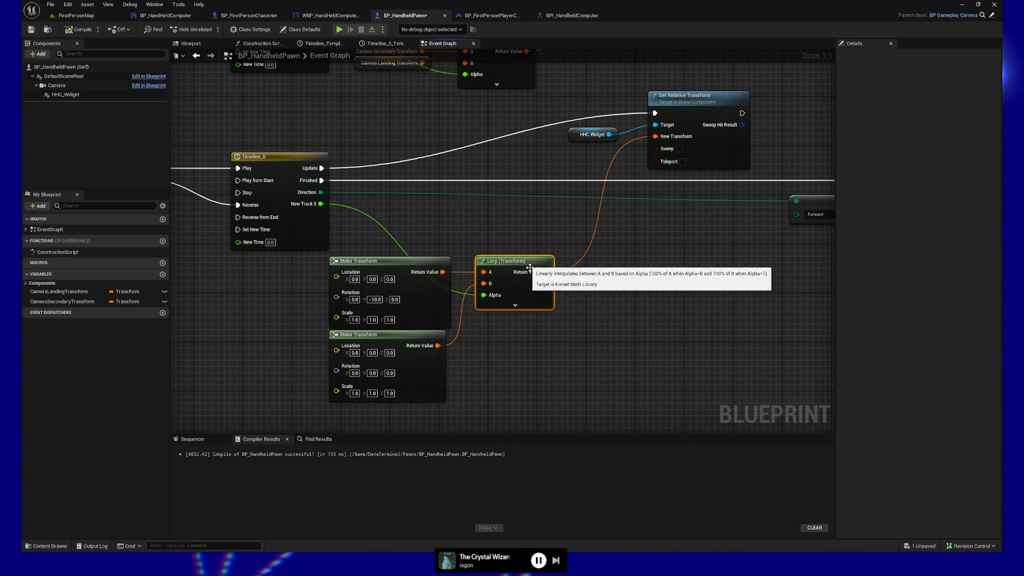
drag(323, 248, 545, 414)
drag(521, 262, 551, 238)
drag(622, 316, 622, 392)
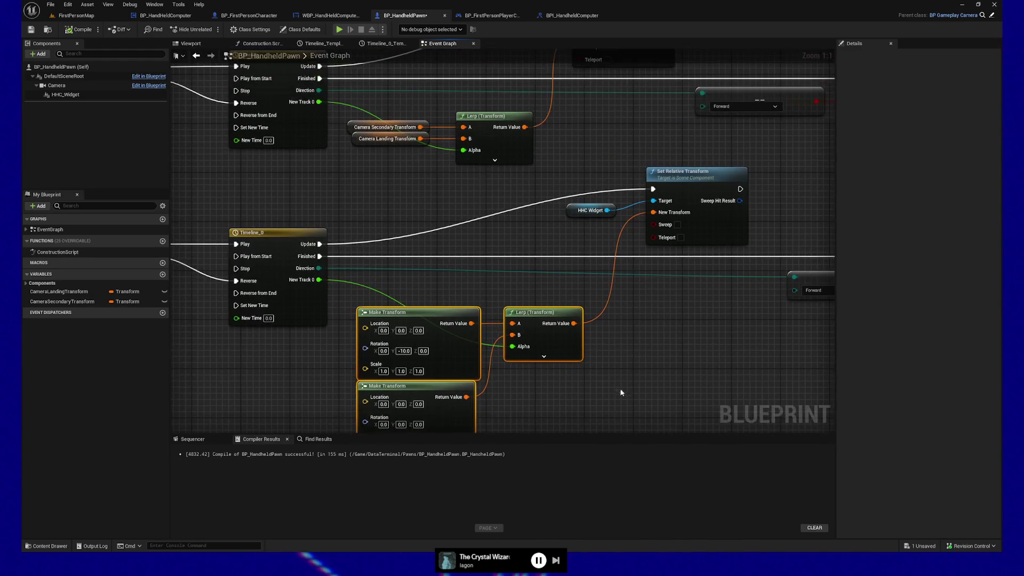
- Route the execution wire through Play Computer Tilt Animation via a reroute, compile, and play-test
drag(252, 191, 356, 197)
mouse_move(286, 198)
mouse_down()
mouse_move(526, 208)
mouse_move(517, 289)
mouse_move(532, 393)
mouse_move(662, 427)
mouse_move(383, 302)
mouse_up()
mouse_move(339, 307)
mouse_down()
mouse_move(126, 301)
mouse_move(382, 263)
mouse_move(328, 229)
mouse_move(520, 155)
mouse_move(459, 374)
mouse_up()
mouse_move(633, 291)
mouse_down()
mouse_move(578, 306)
mouse_move(638, 309)
mouse_move(435, 240)
mouse_up()
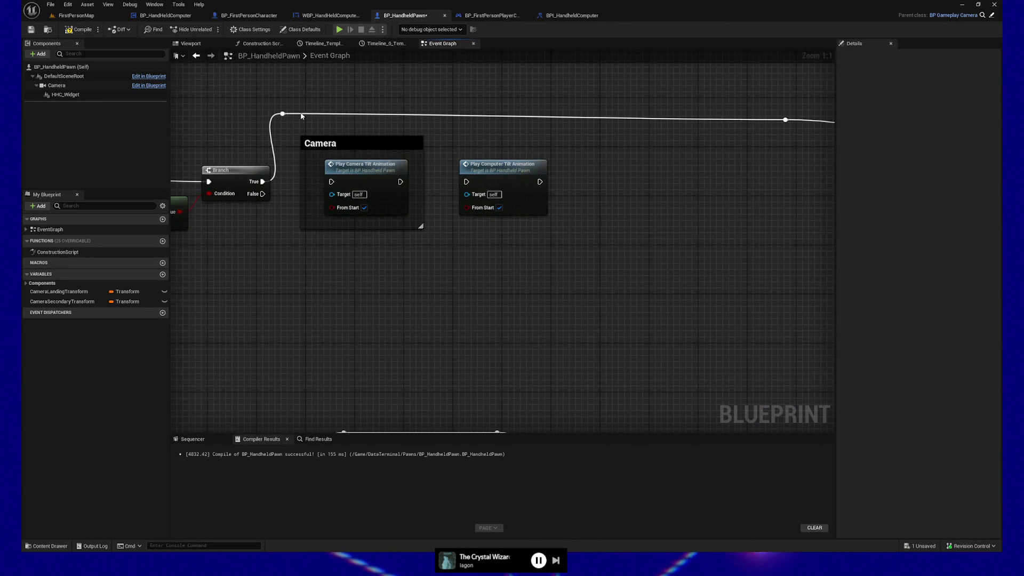
double_click(443, 108)
drag(447, 109, 467, 183)
mouse_move(540, 182)
mouse_down()
mouse_move(594, 224)
mouse_move(534, 153)
mouse_move(543, 128)
mouse_up()
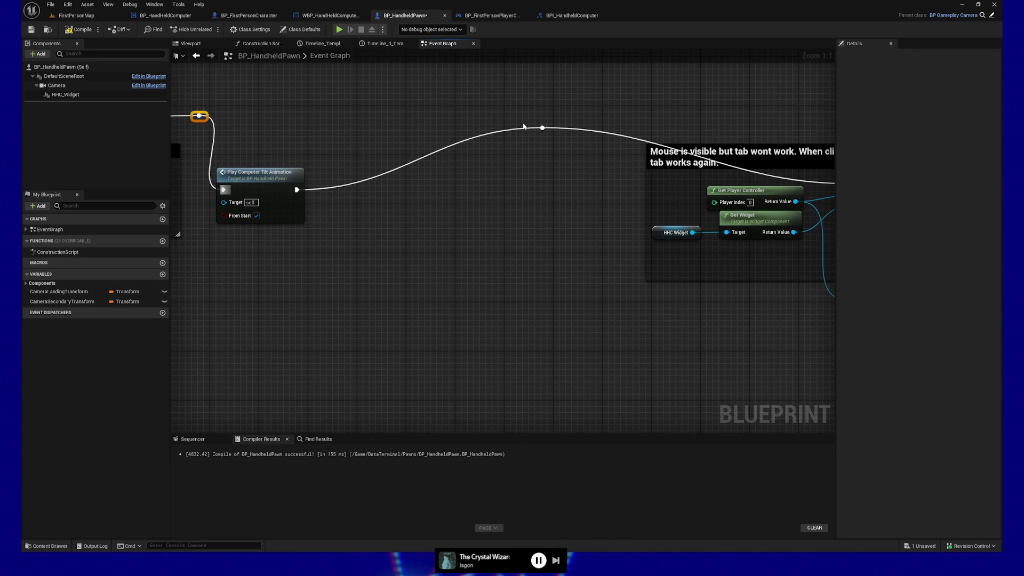
click(84, 32)
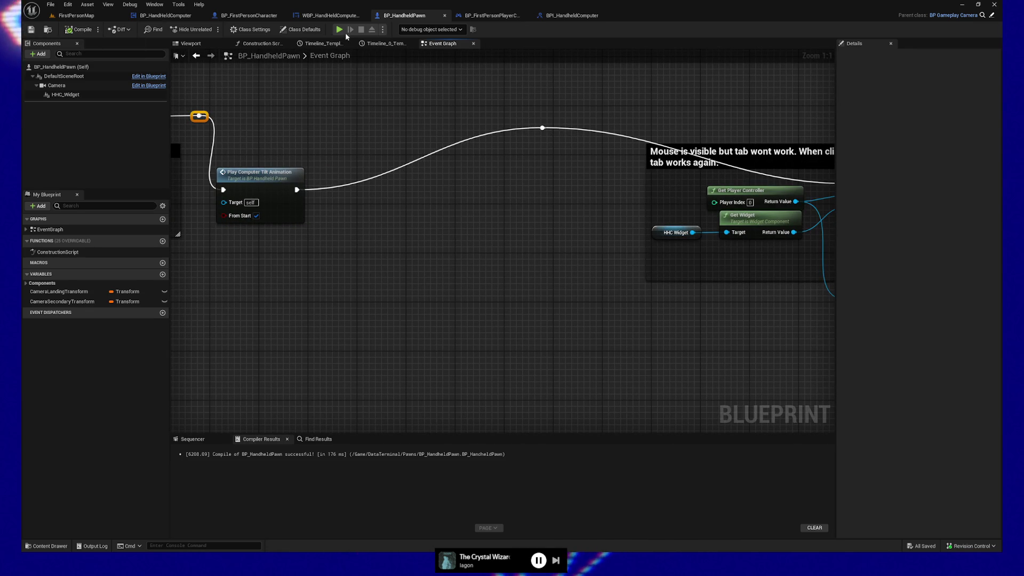
click(345, 32)
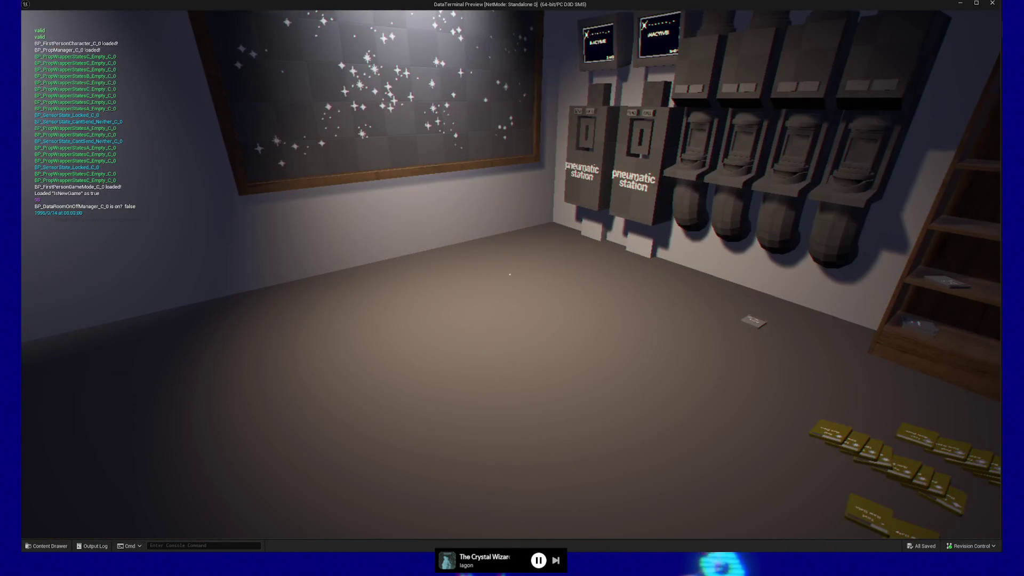
- Pause the DataTerminal Preview and quit it from the Game Paused menu
key(Escape)
click(510, 432)
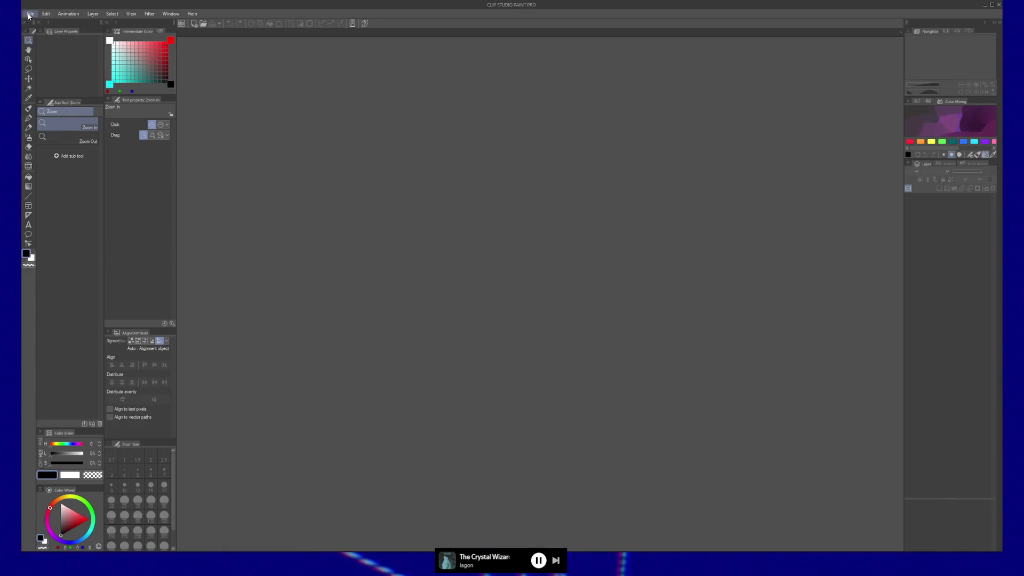
- Open the recent illustration and enlarge the title image to the canvas width
click(31, 13)
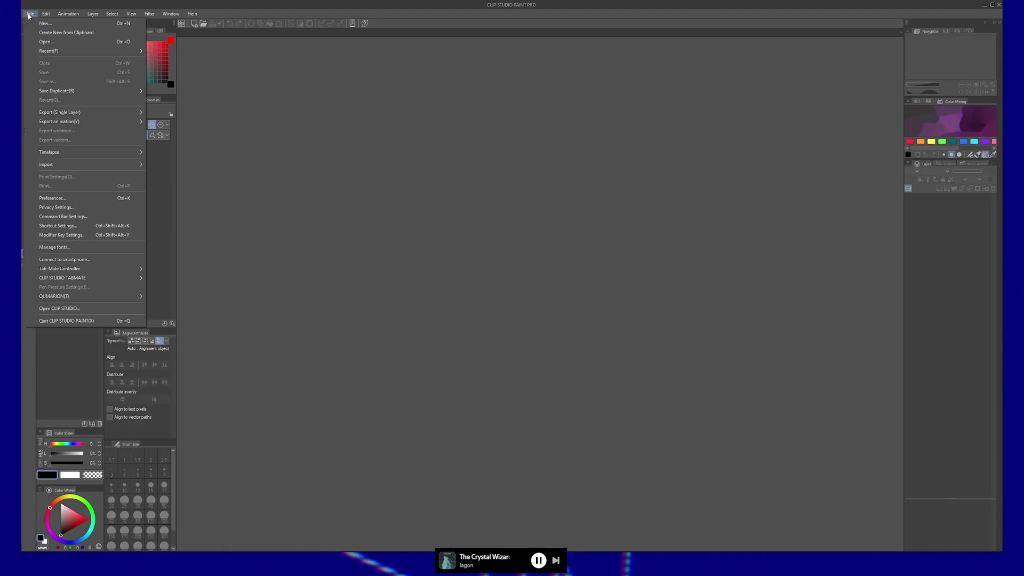
mouse_move(50, 51)
click(52, 22)
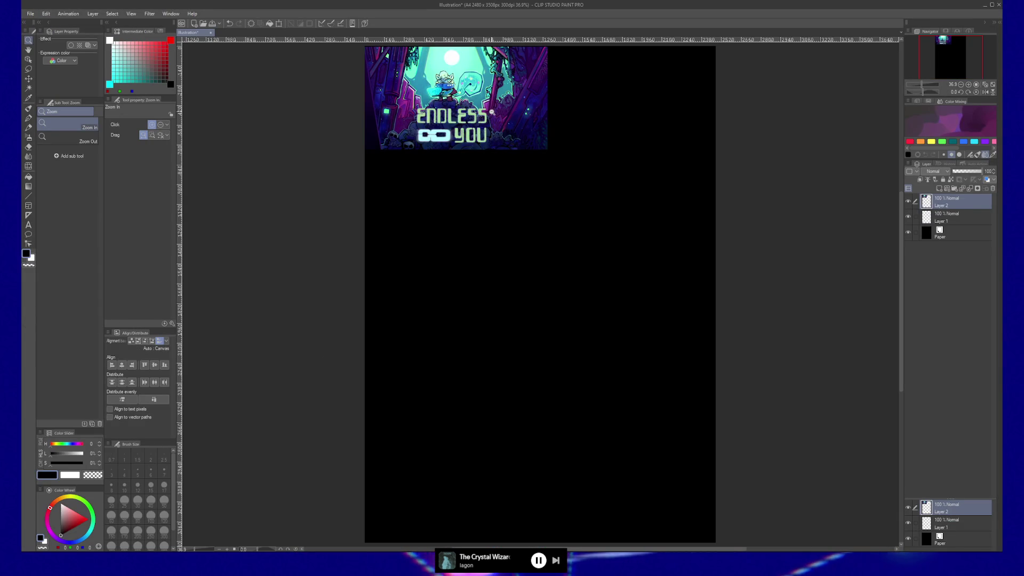
key(ctrl+t)
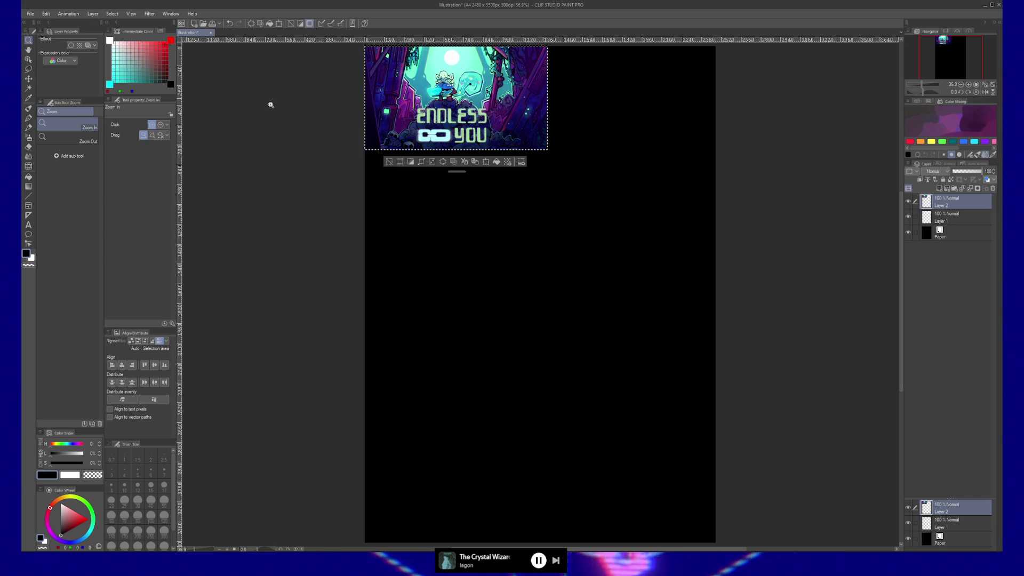
drag(545, 147, 716, 289)
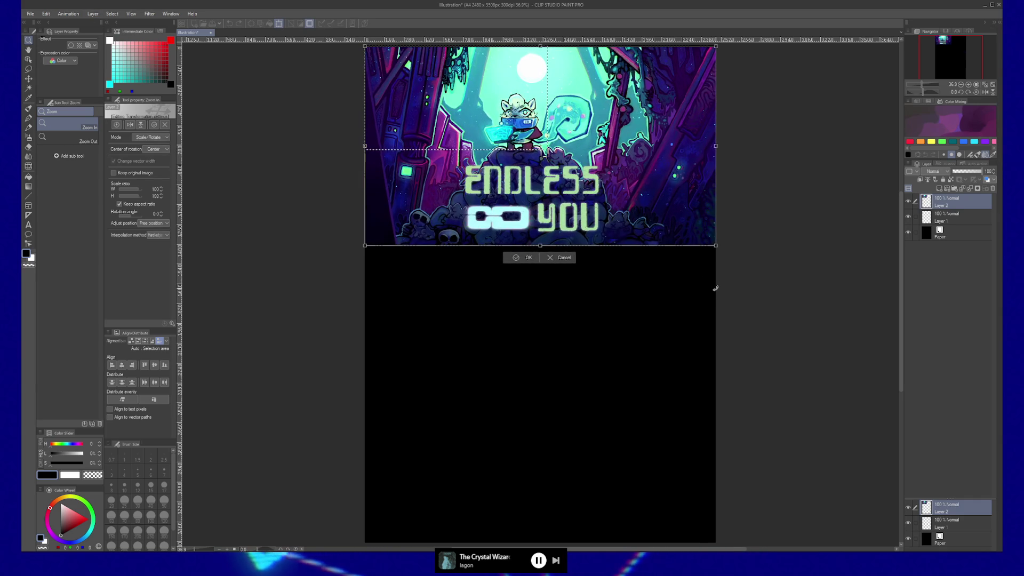
key(Return)
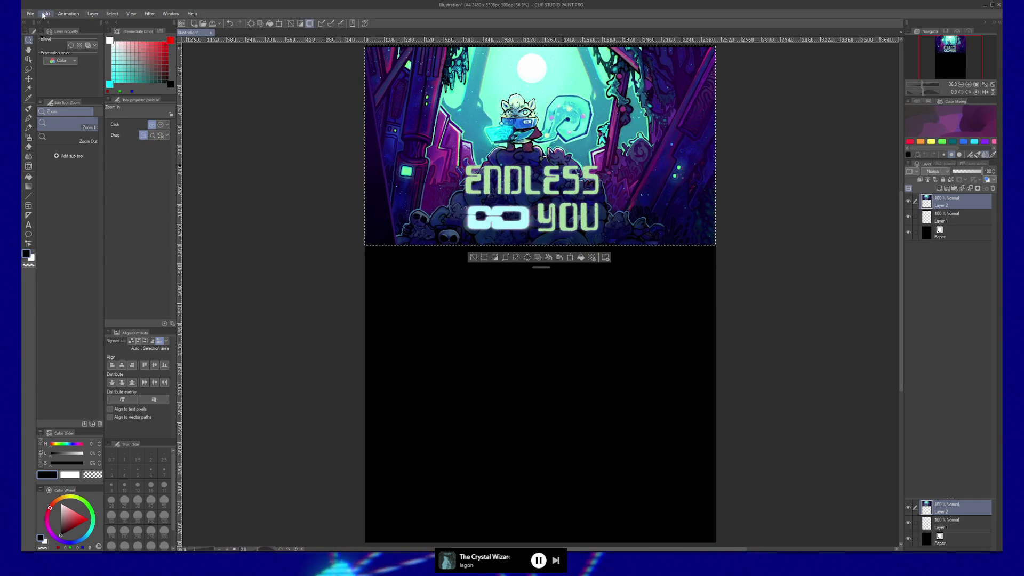
- Crop the canvas to the title image, giving 2480 × 1400 px
click(47, 14)
key(z)
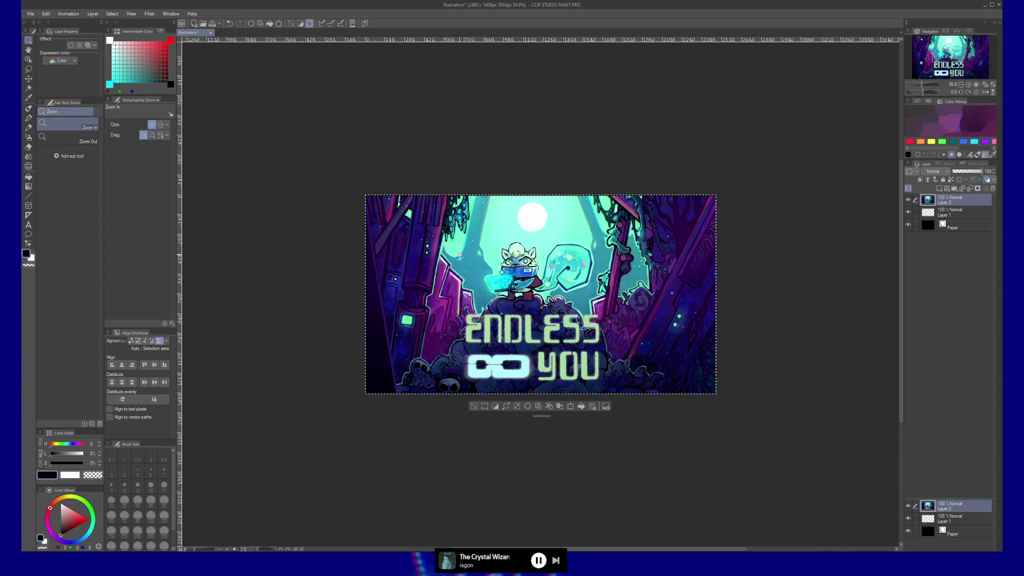
key(ctrl+plus)
key(ctrl+plus)
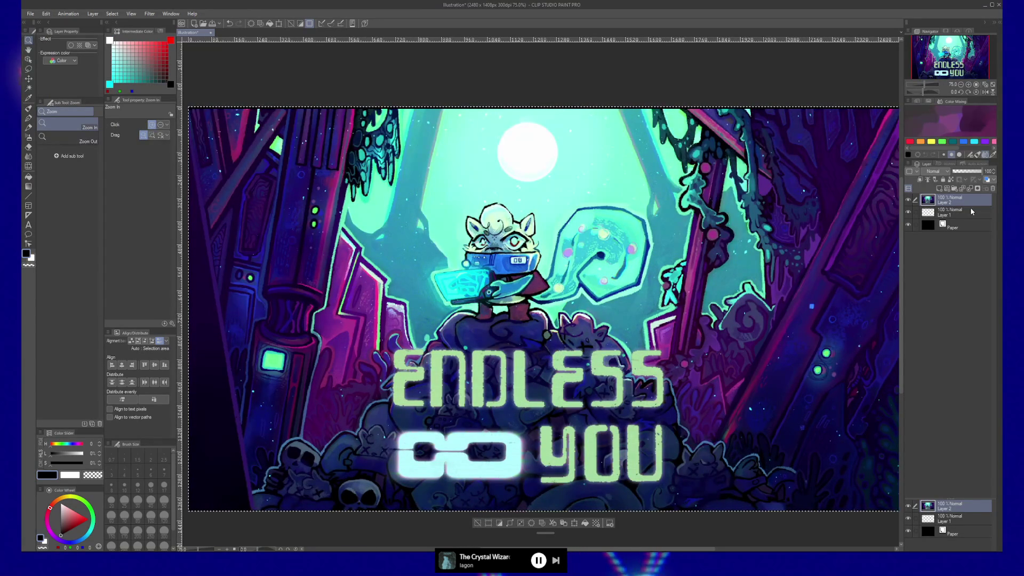
- Clear the whole-canvas selection, try a freehand lasso, drop it, and return to Auto select
key(m)
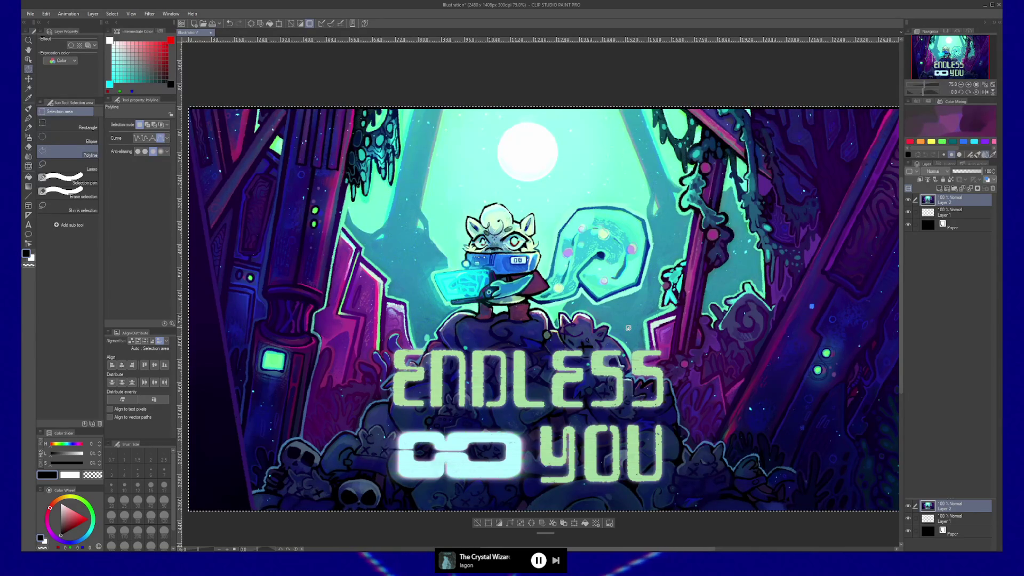
key(w)
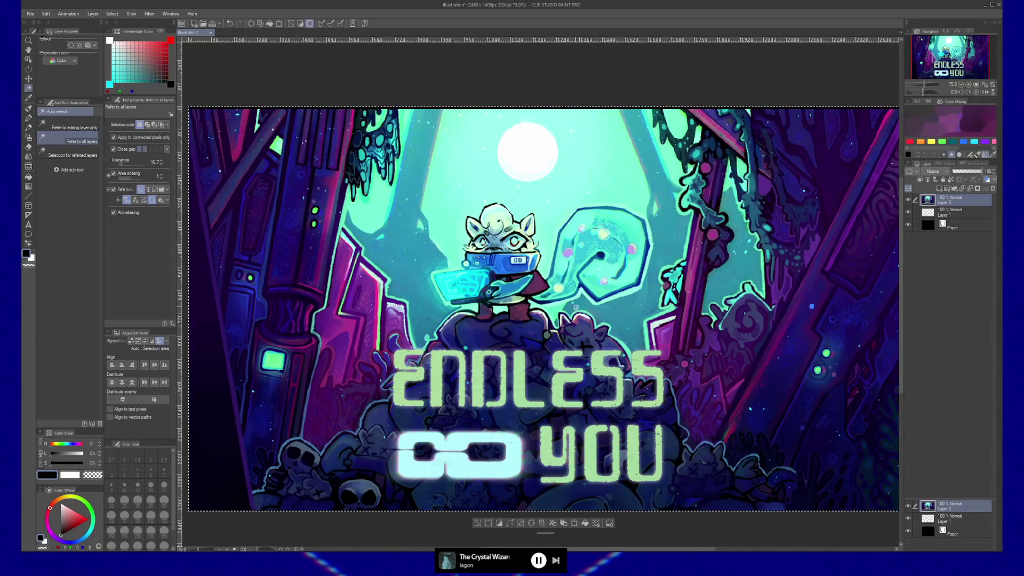
key(ctrl+d)
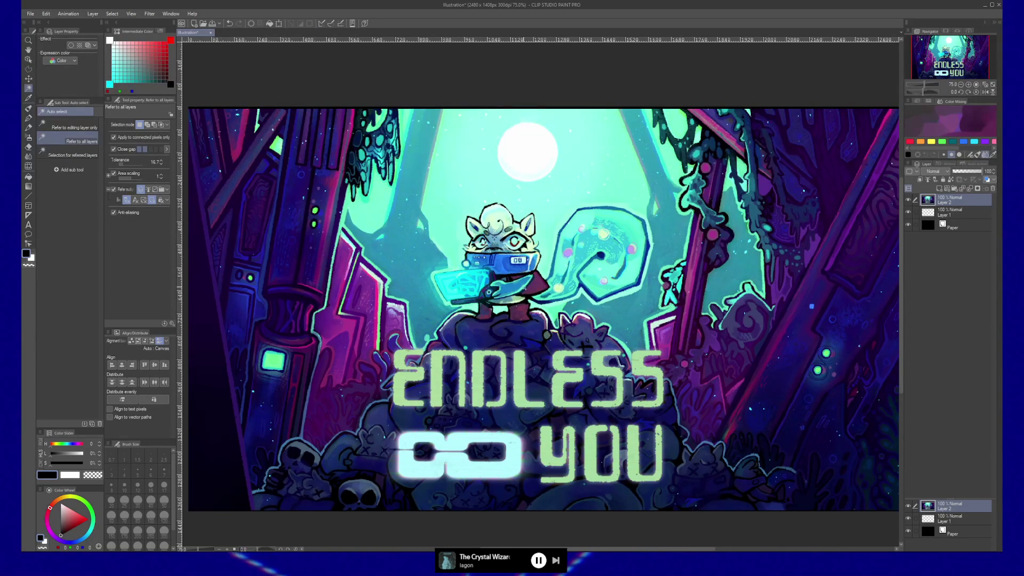
key(m)
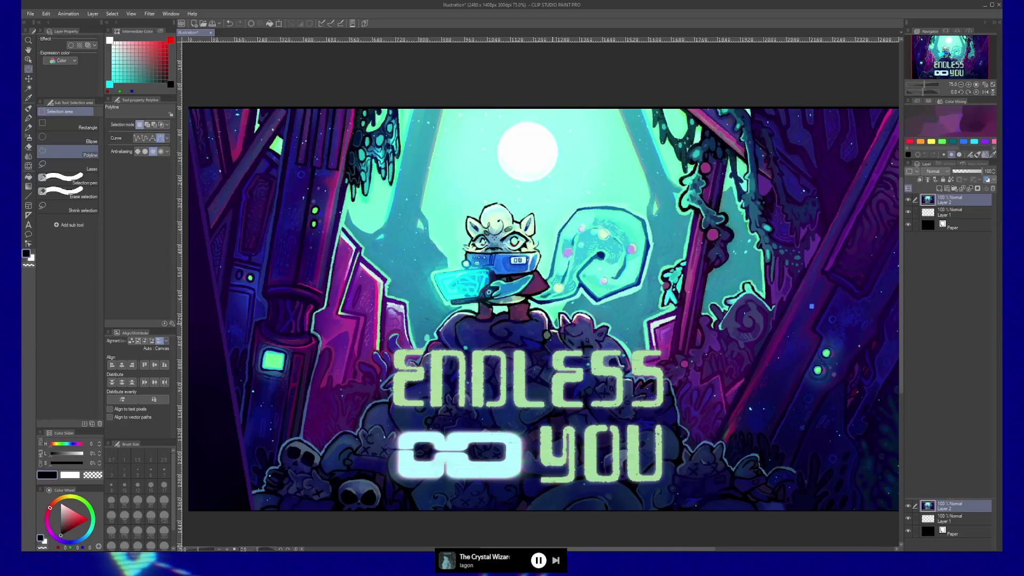
key(m)
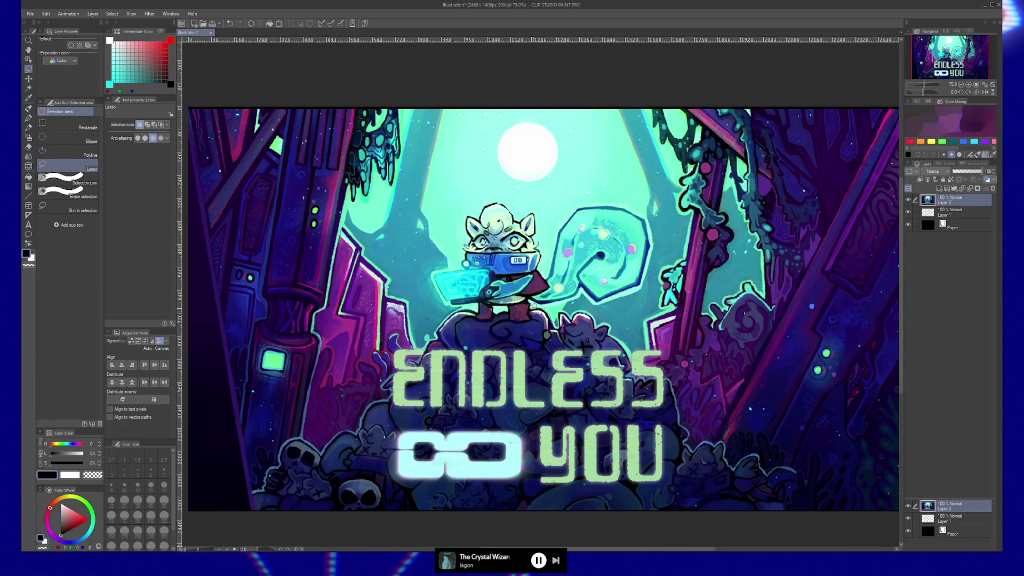
drag(532, 306, 561, 302)
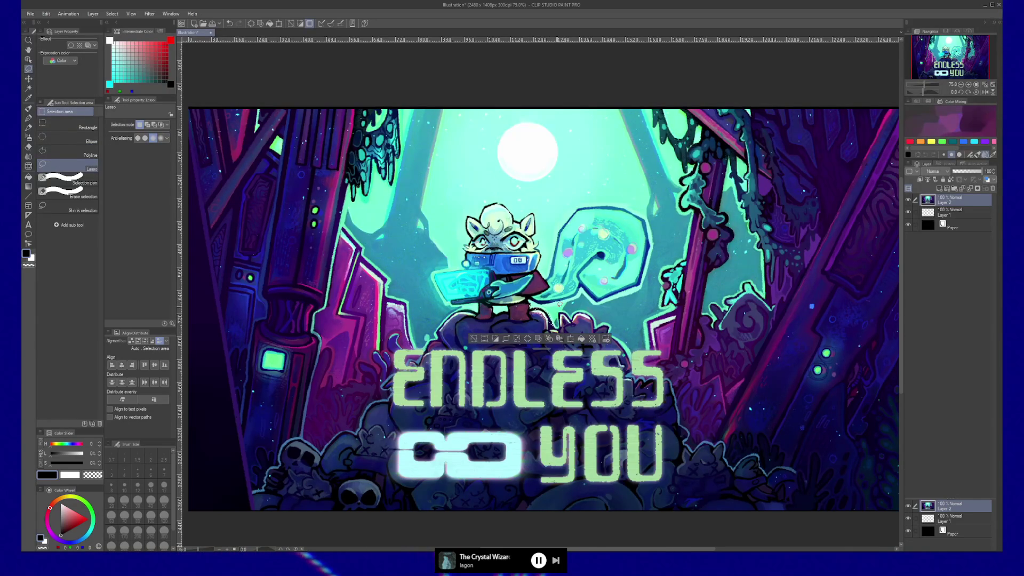
key(ctrl+d)
key(w)
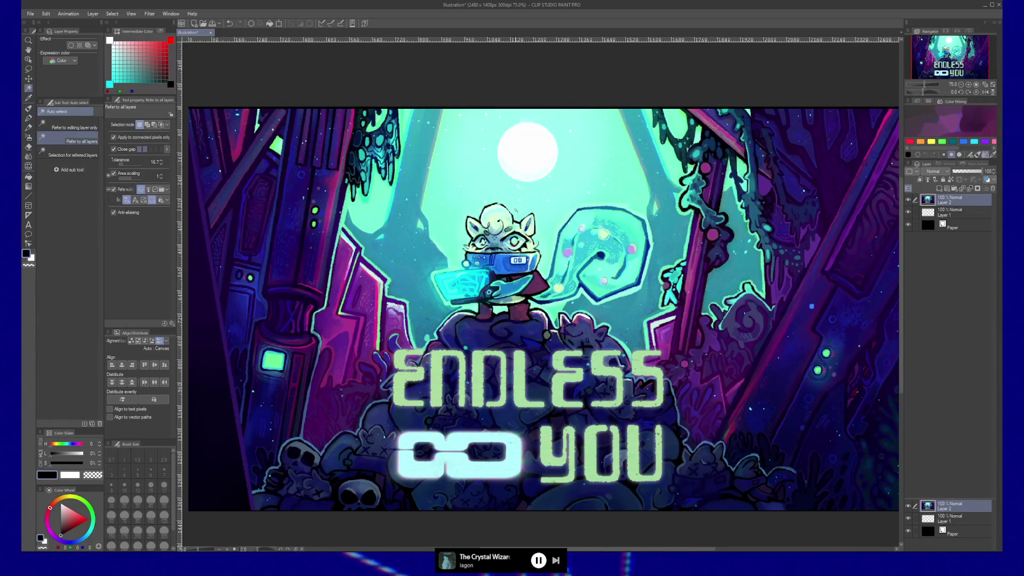
- Auto-select the teal background at tolerance 30, adding the rocks, both sides, the leaf and the moon
click(568, 189)
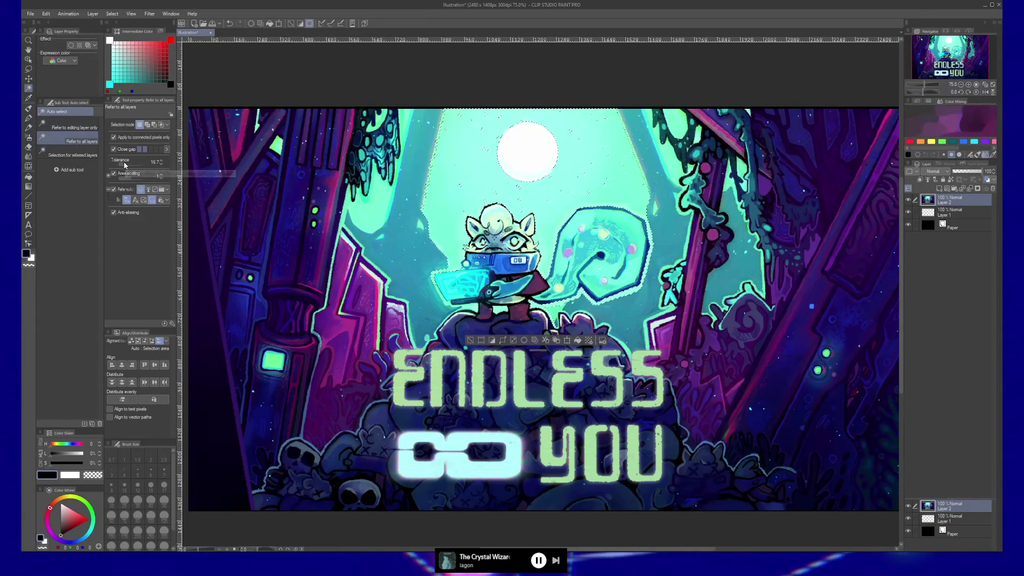
drag(126, 164, 139, 164)
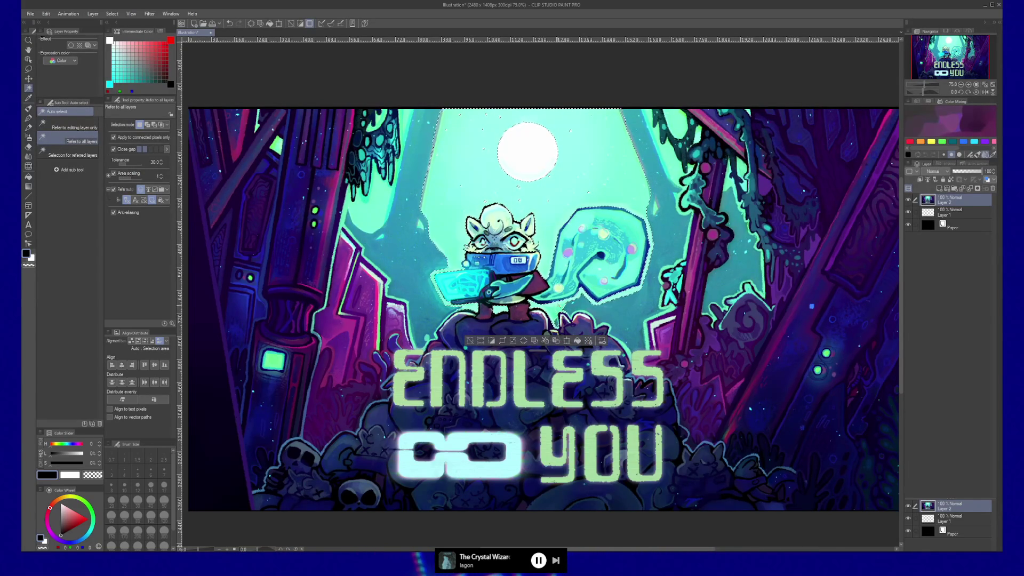
click(670, 235)
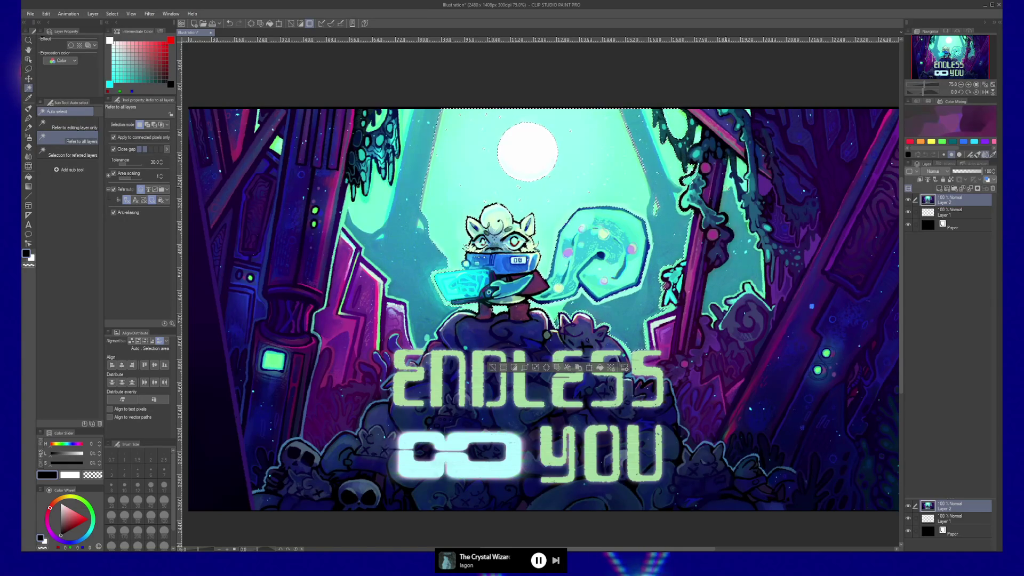
click(739, 229)
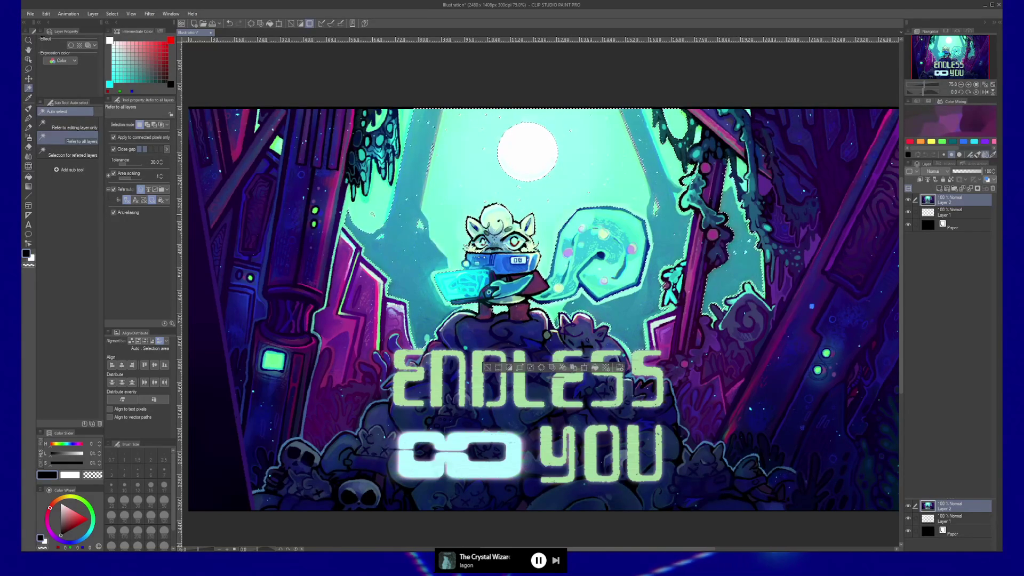
click(372, 213)
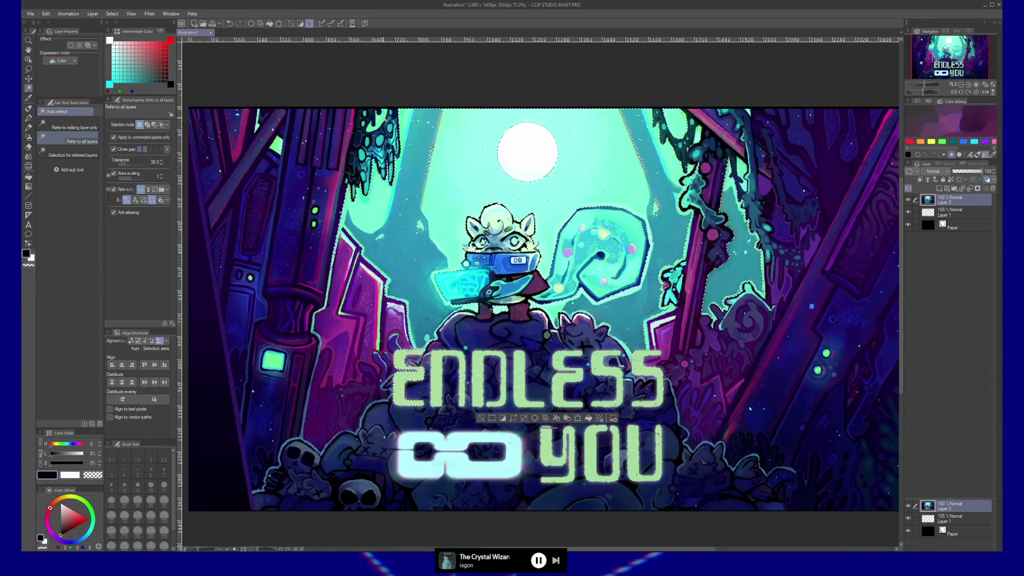
click(275, 143)
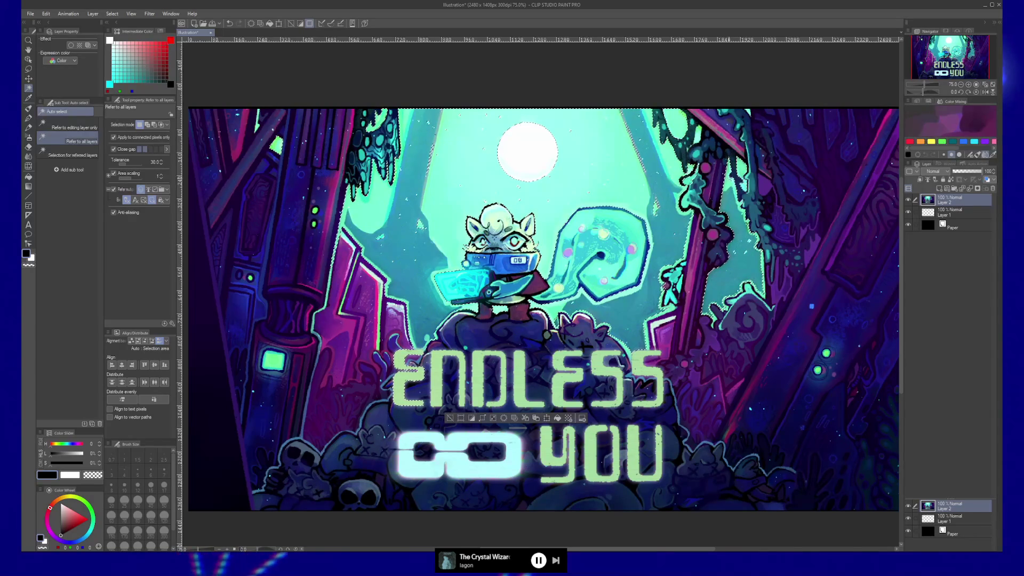
click(522, 160)
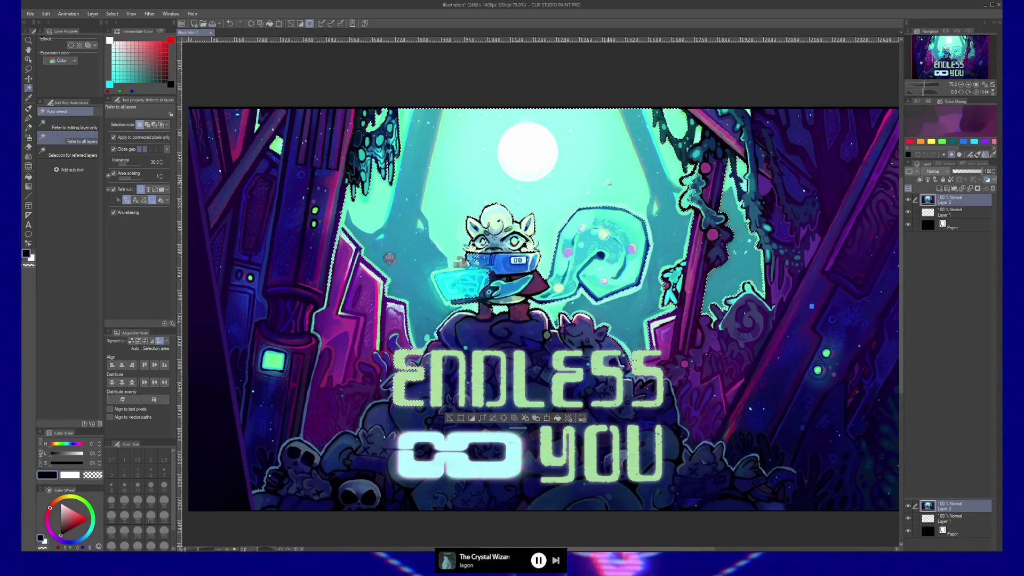
ctrl+click(537, 233)
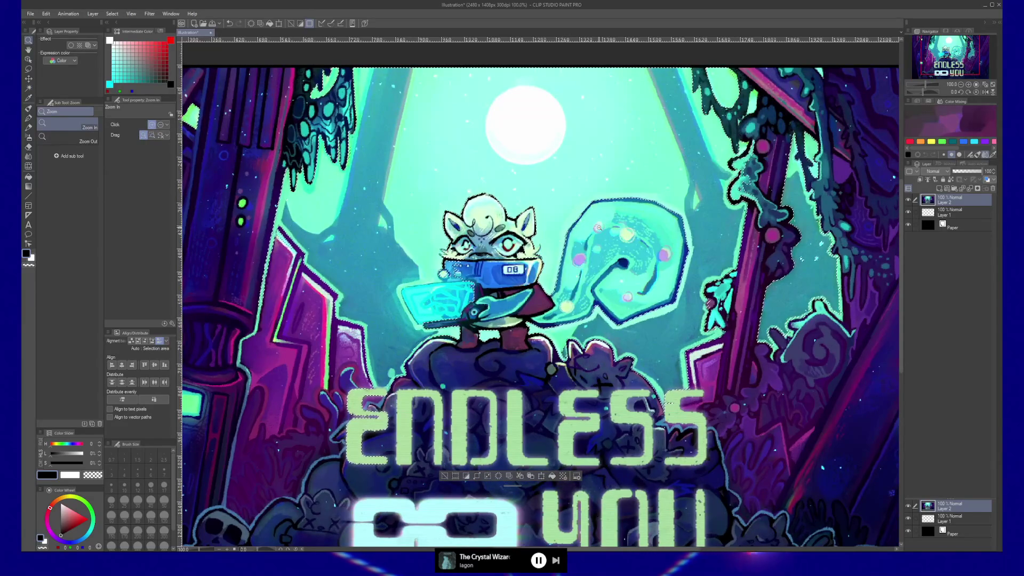
- At 150% zoom, lasso-trace around the upper-right branch and the character's tablet
ctrl+click(603, 235)
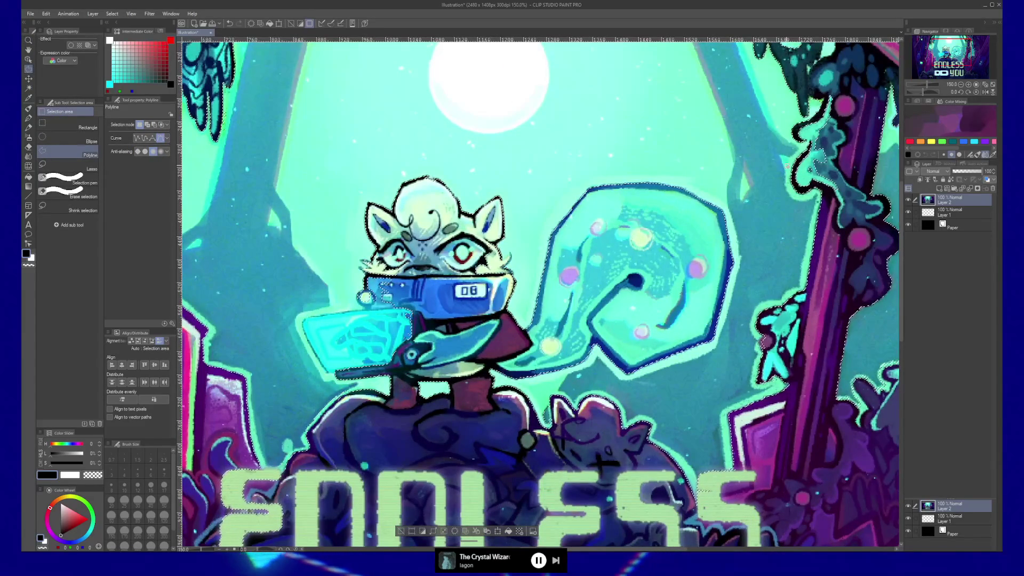
key(period)
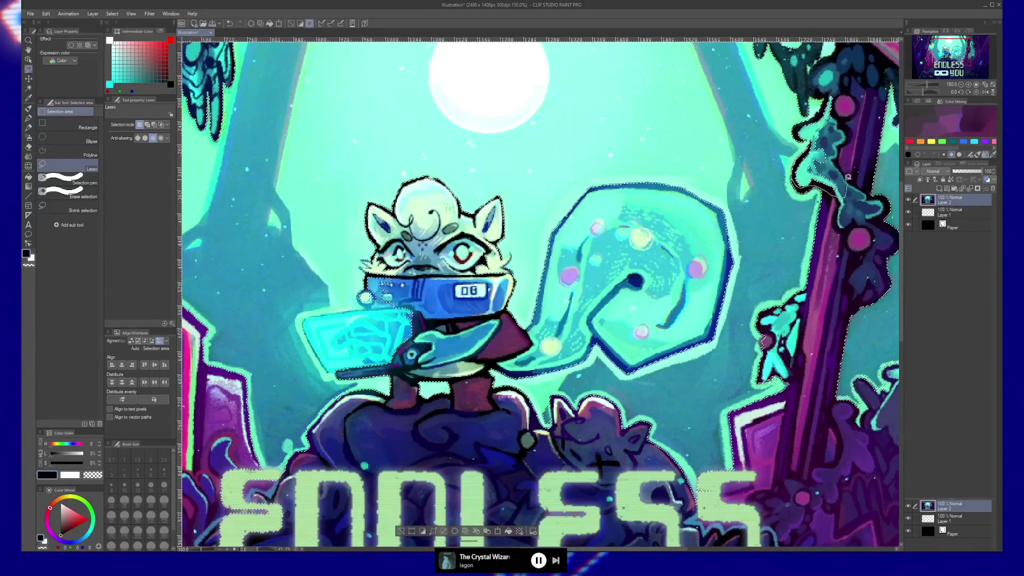
mouse_move(800, 182)
mouse_down()
mouse_move(830, 97)
mouse_move(801, 124)
mouse_up()
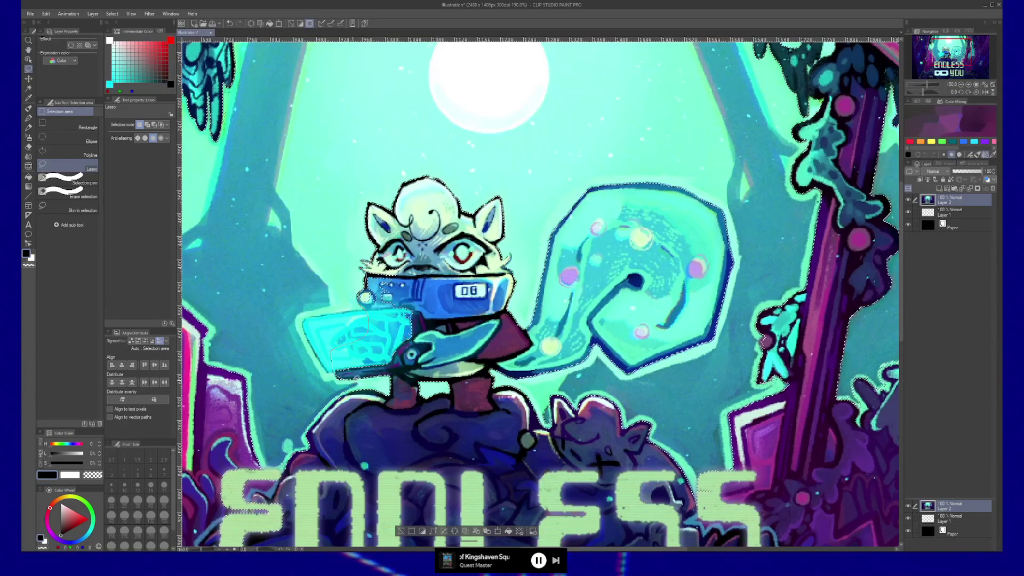
drag(402, 375, 439, 265)
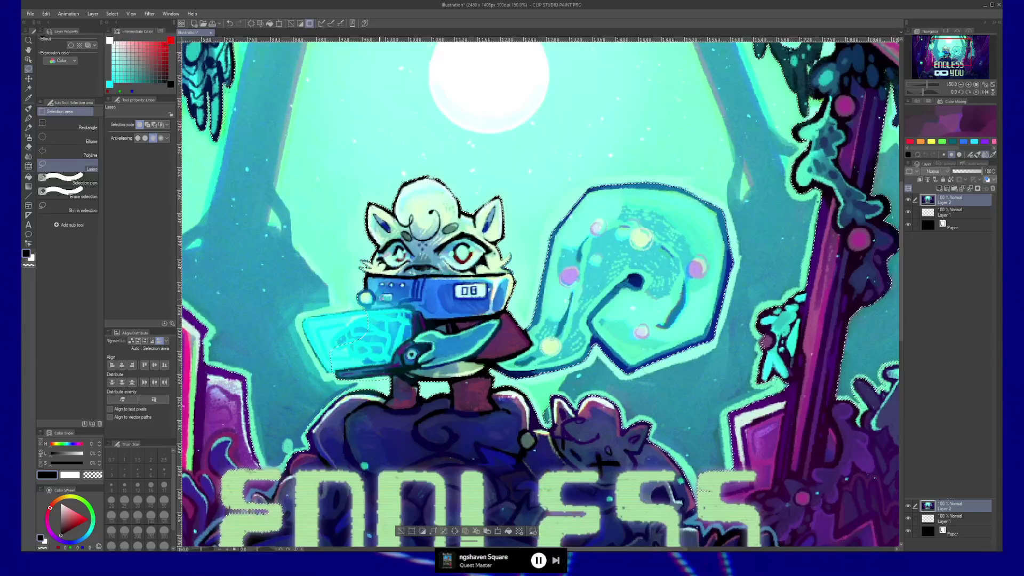
mouse_move(313, 309)
mouse_down()
mouse_move(339, 376)
mouse_move(405, 369)
mouse_move(403, 316)
mouse_up()
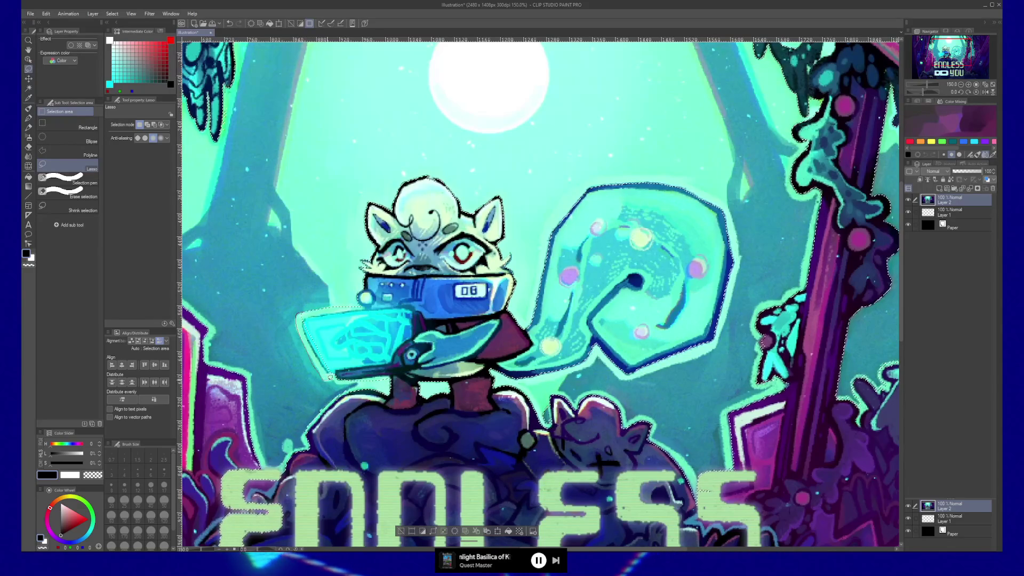
mouse_move(418, 317)
mouse_down()
mouse_move(567, 398)
mouse_move(523, 321)
mouse_move(537, 241)
mouse_up()
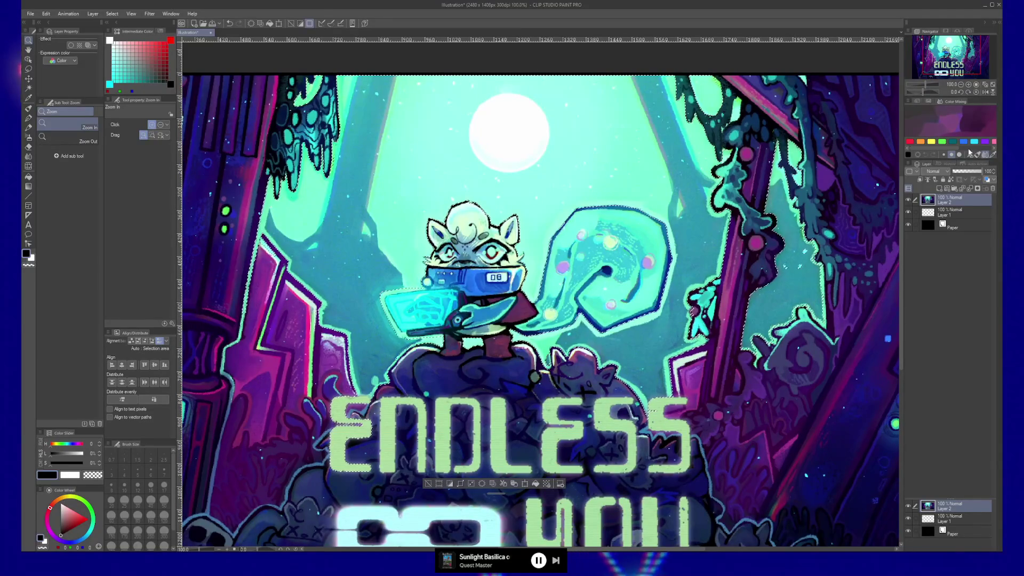
- Duplicate Layer 2, add a layer mask from the selection, and cancel a Level Correction trial
key(ctrl+j)
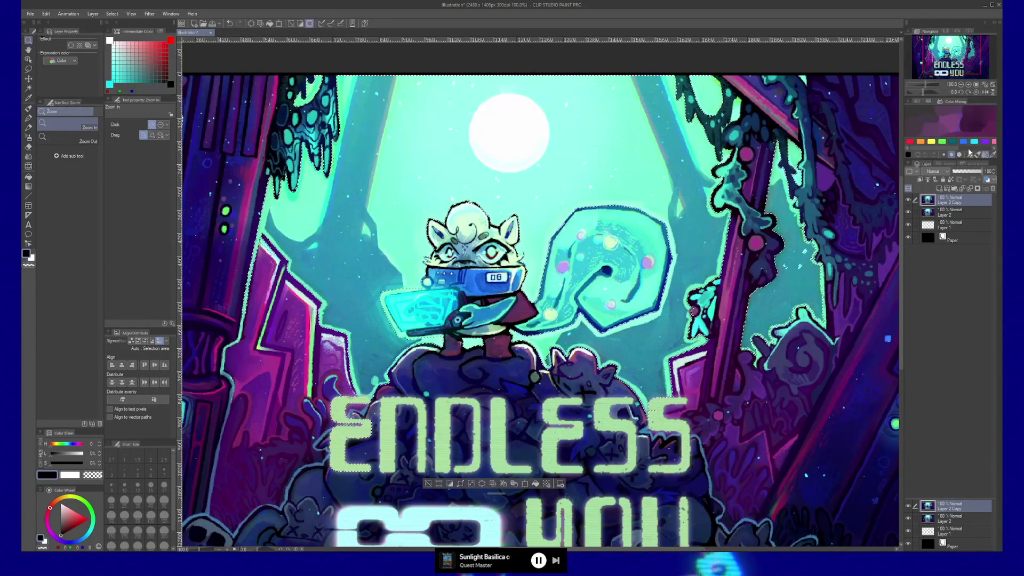
click(985, 189)
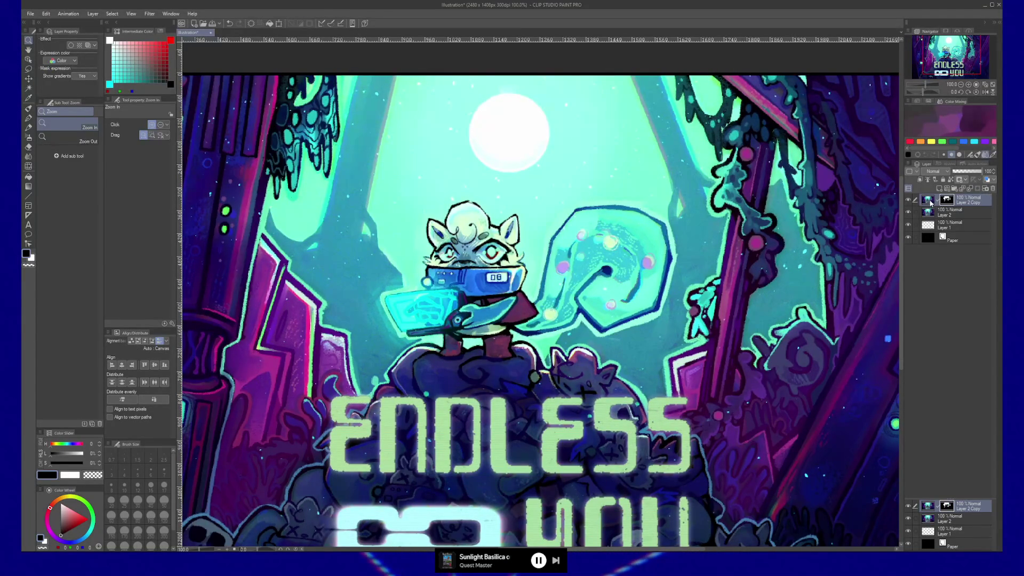
key(ctrl+l)
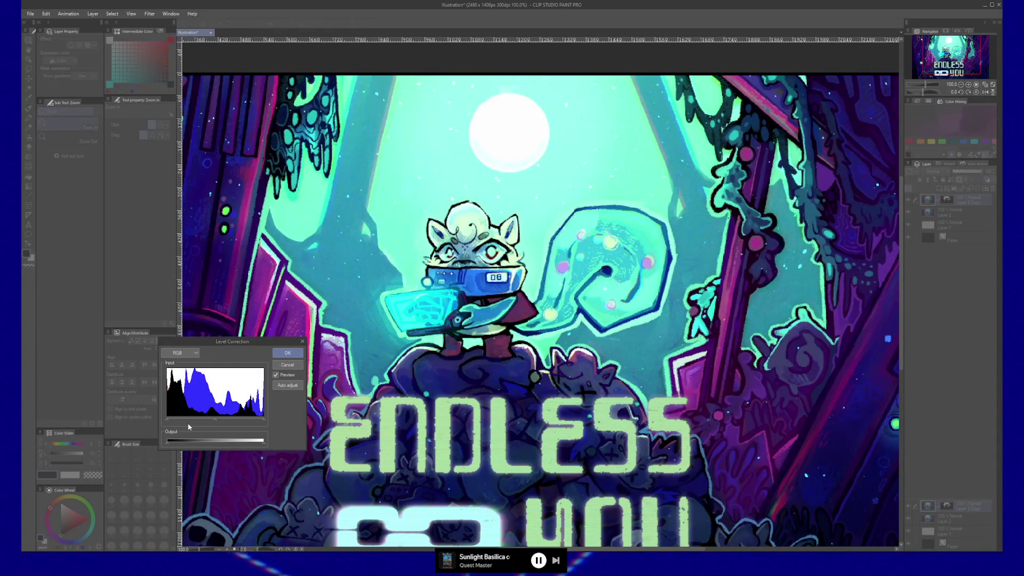
drag(262, 446, 196, 448)
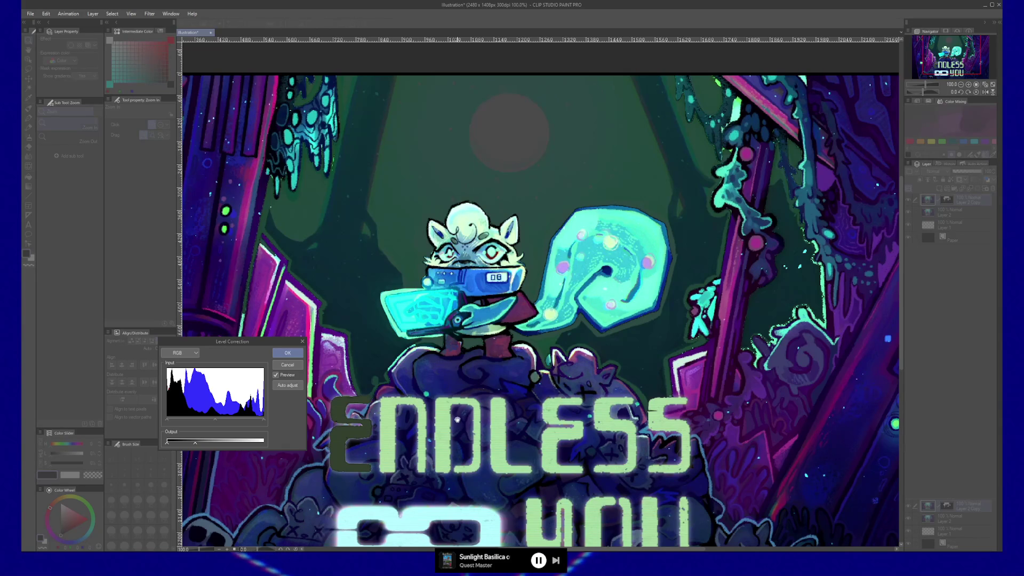
click(287, 366)
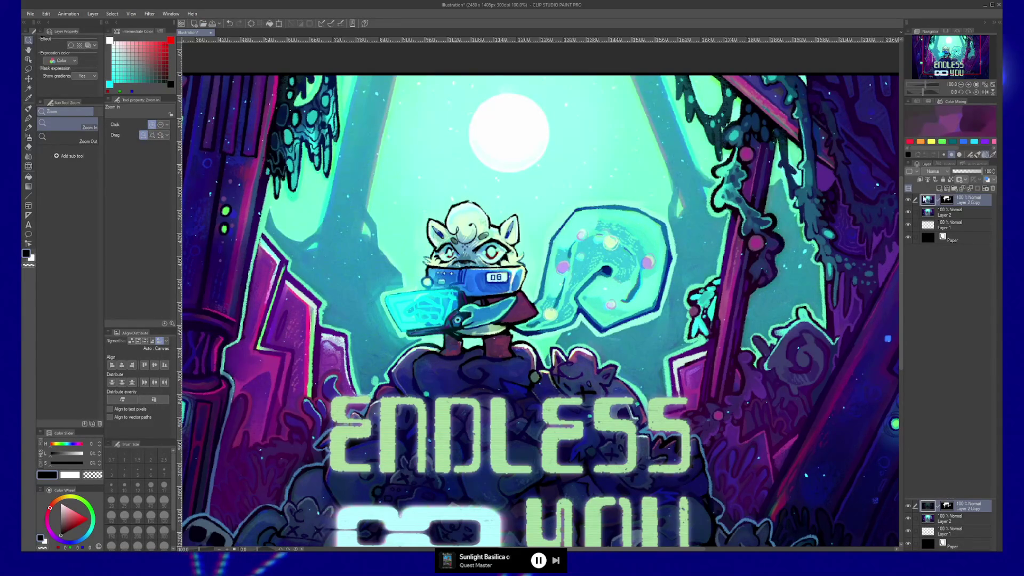
- Try inverting the layer's colours, undo it, and hide Layer 2 Copy to work on Layer 2
ctrl+click(950, 204)
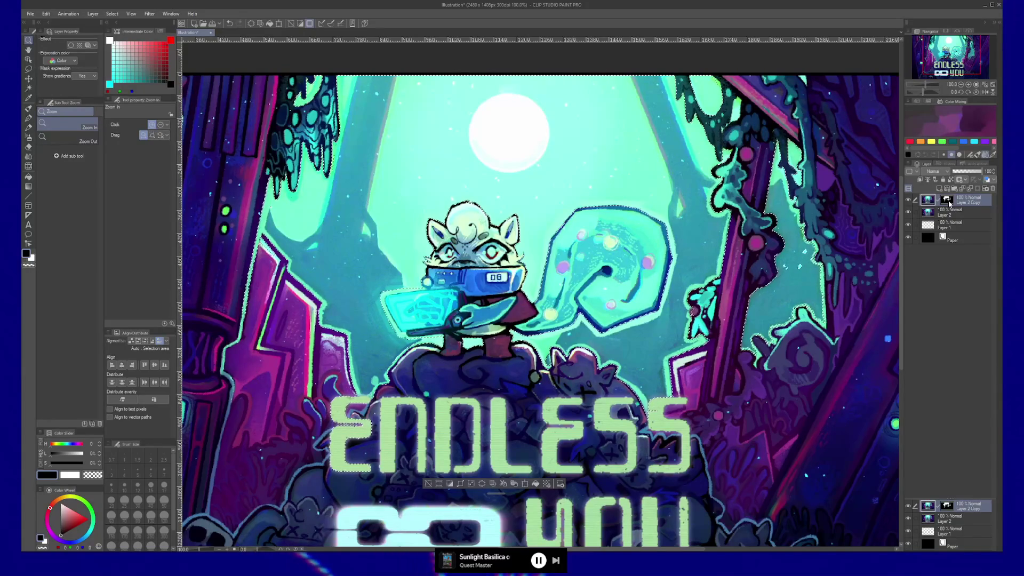
key(ctrl+i)
key(ctrl+z)
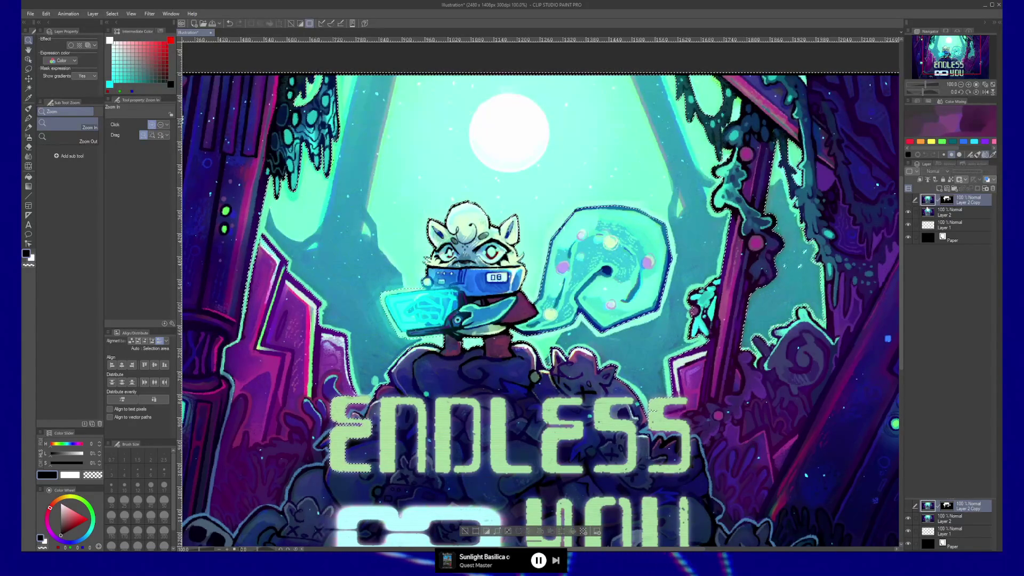
click(908, 207)
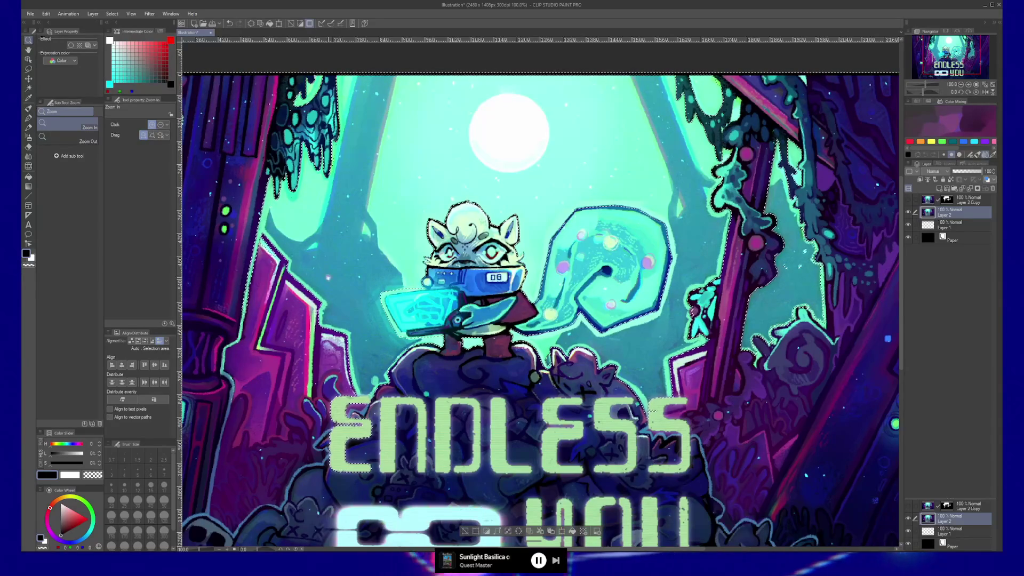
- Draw and close a first polyline outline around the title area
drag(468, 309, 524, 219)
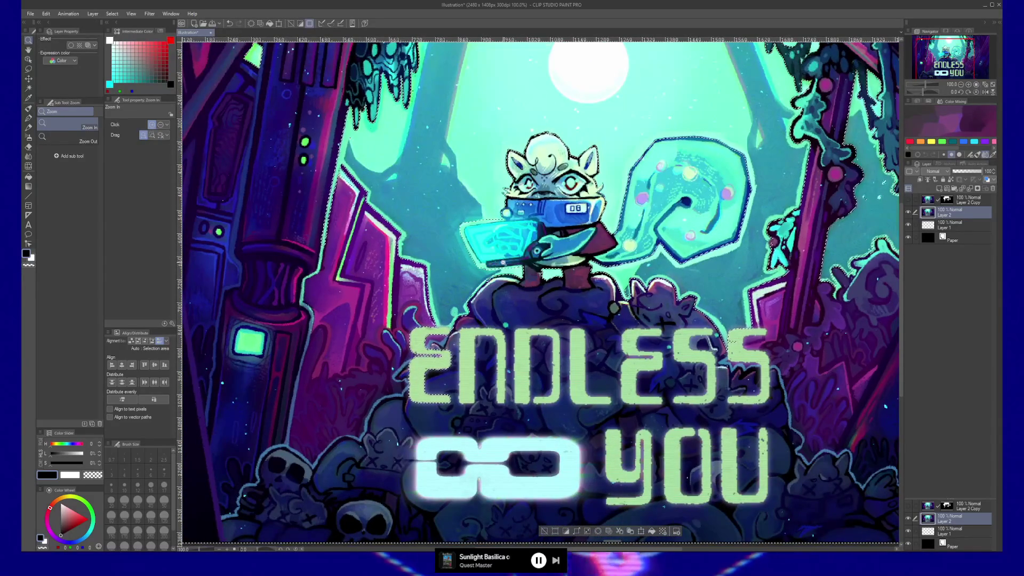
key(m)
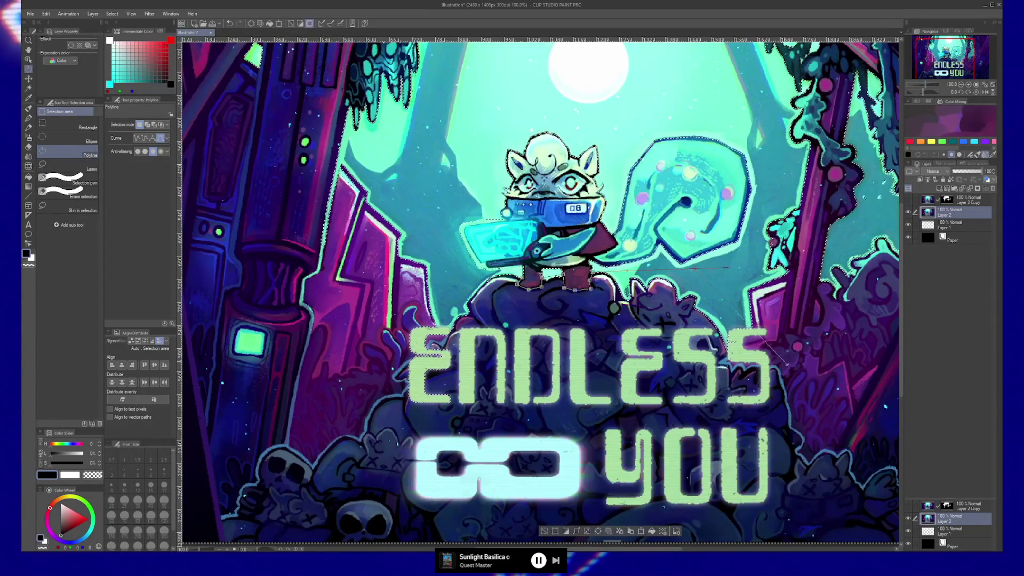
click(634, 491)
click(347, 434)
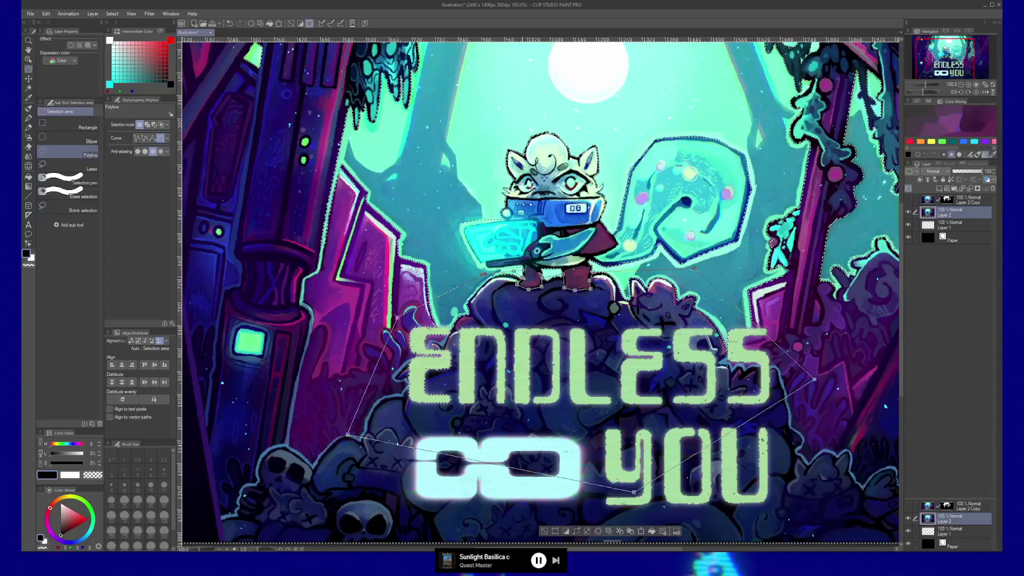
scroll(516, 292, down, 2)
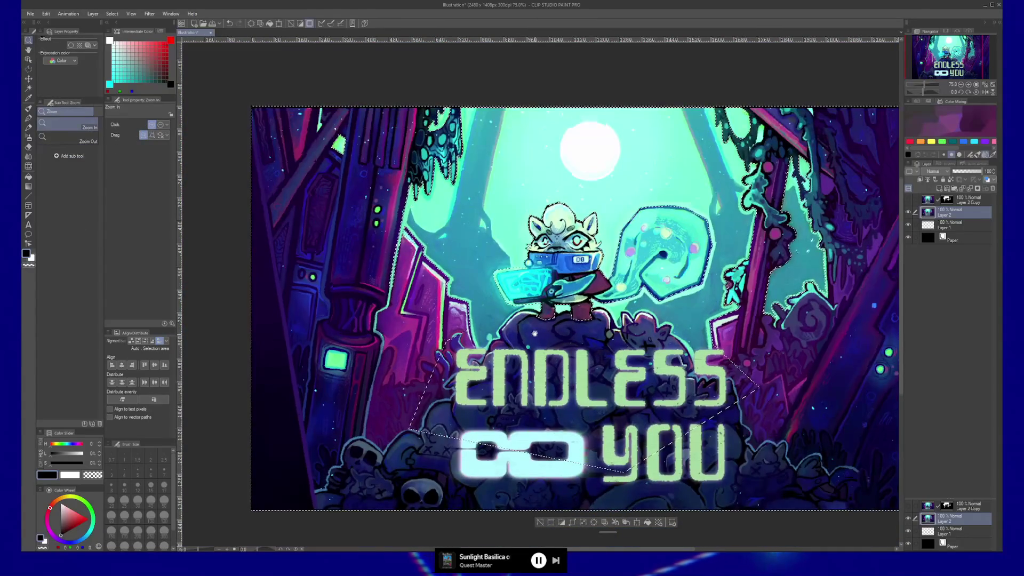
key(m)
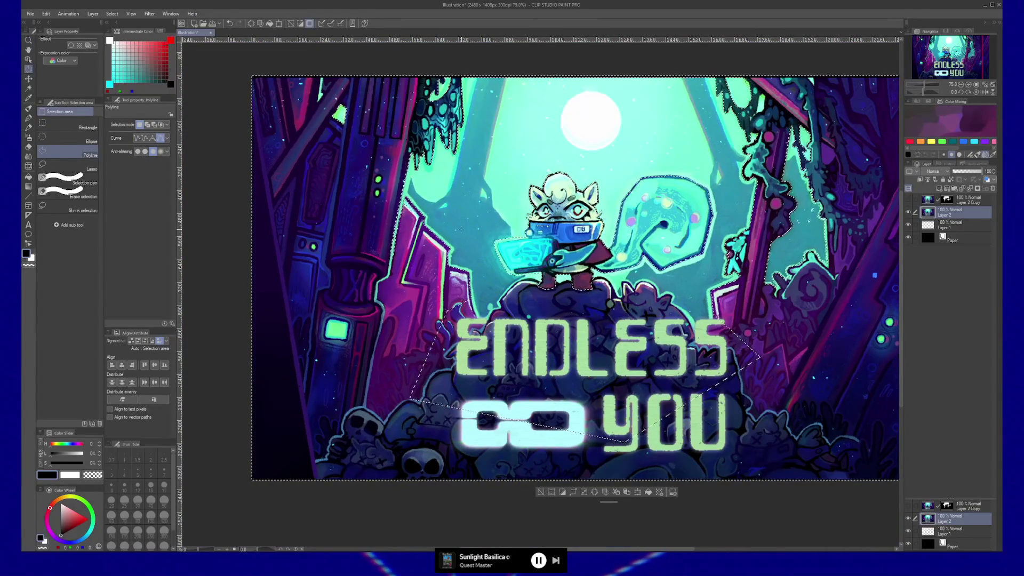
click(461, 220)
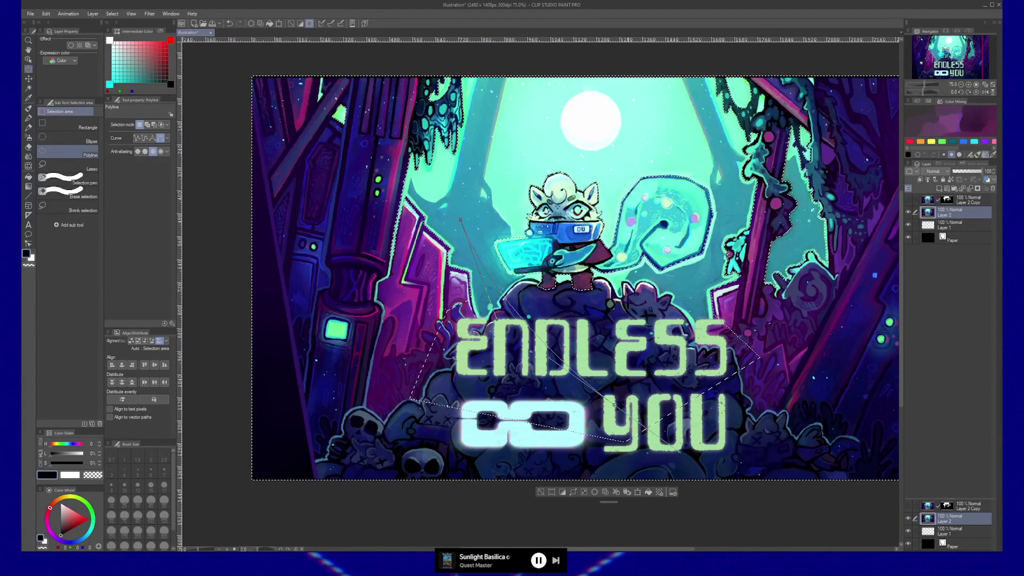
click(620, 528)
click(215, 504)
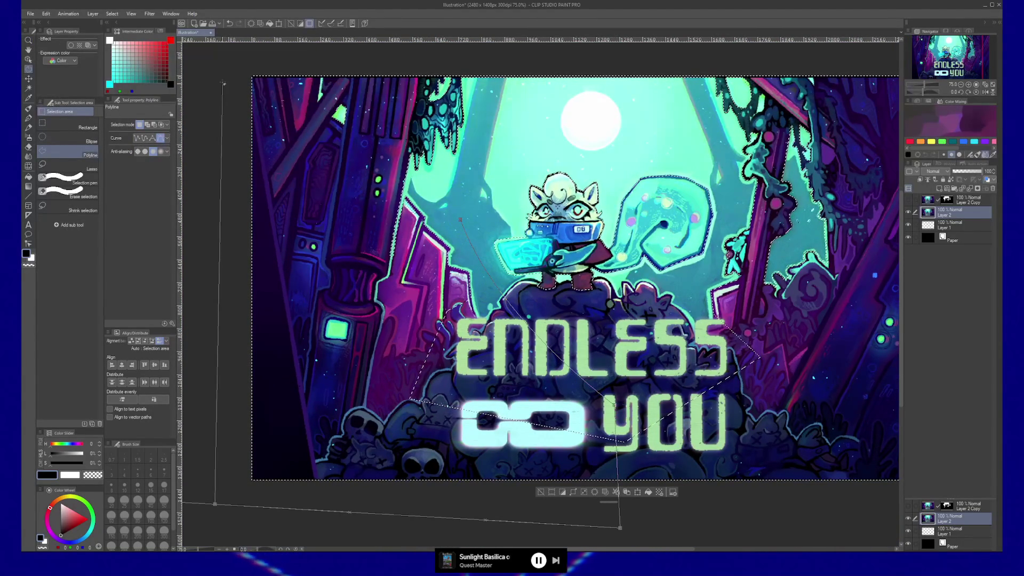
click(224, 43)
click(540, 58)
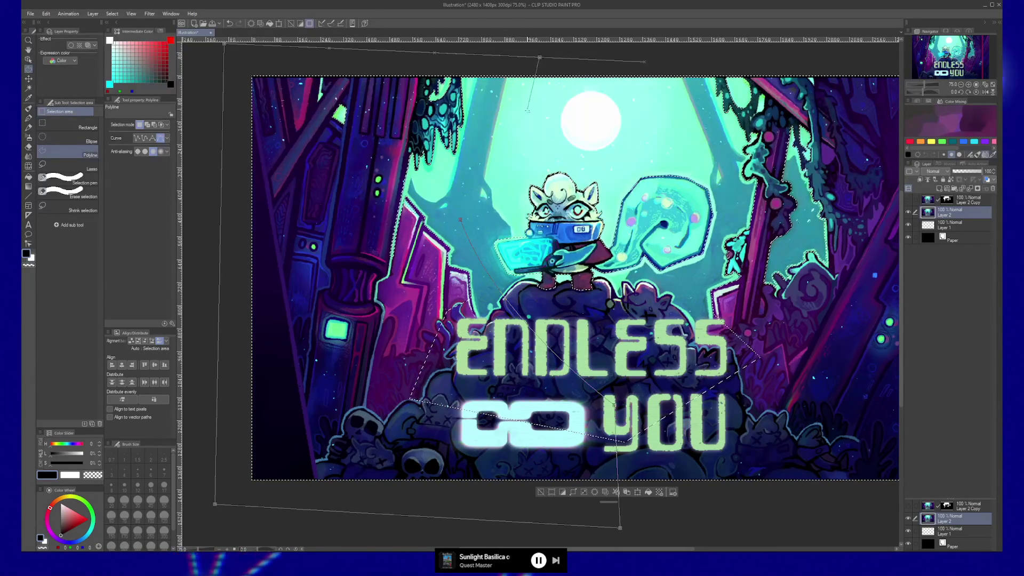
double_click(522, 55)
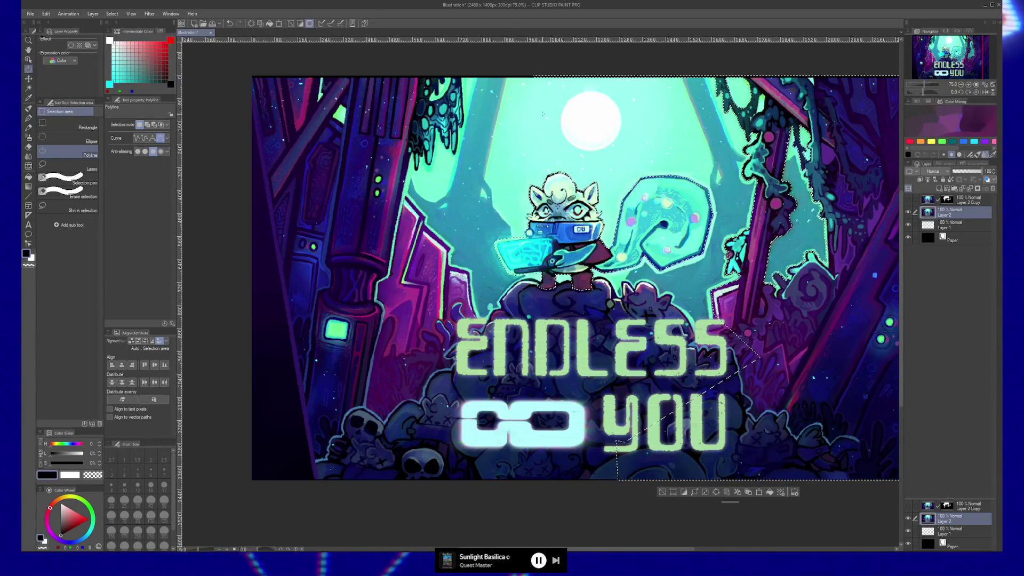
- Polyline-select the character and its tail, then copy-paste it into Layer 2 Copy 2
click(523, 118)
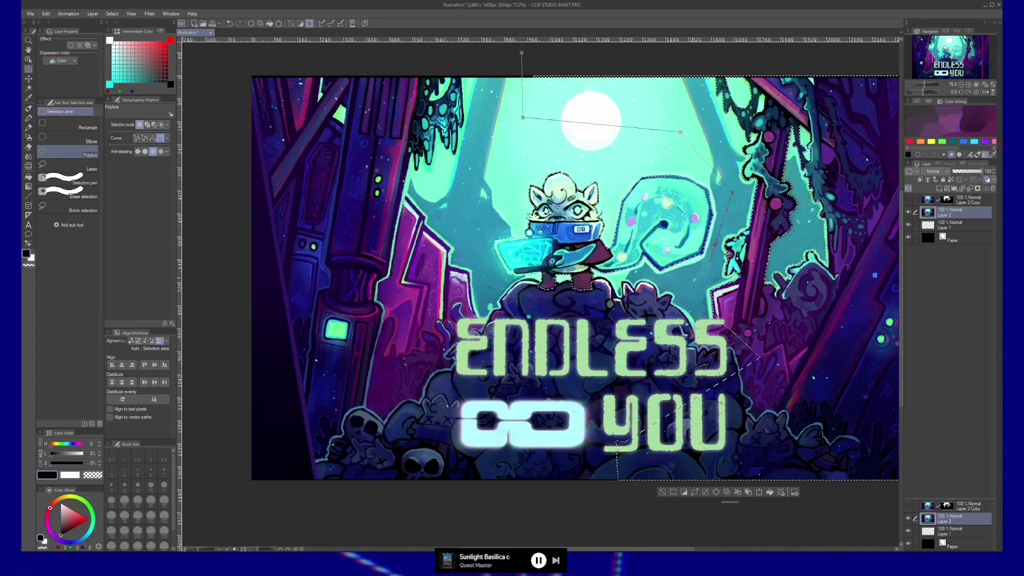
click(592, 488)
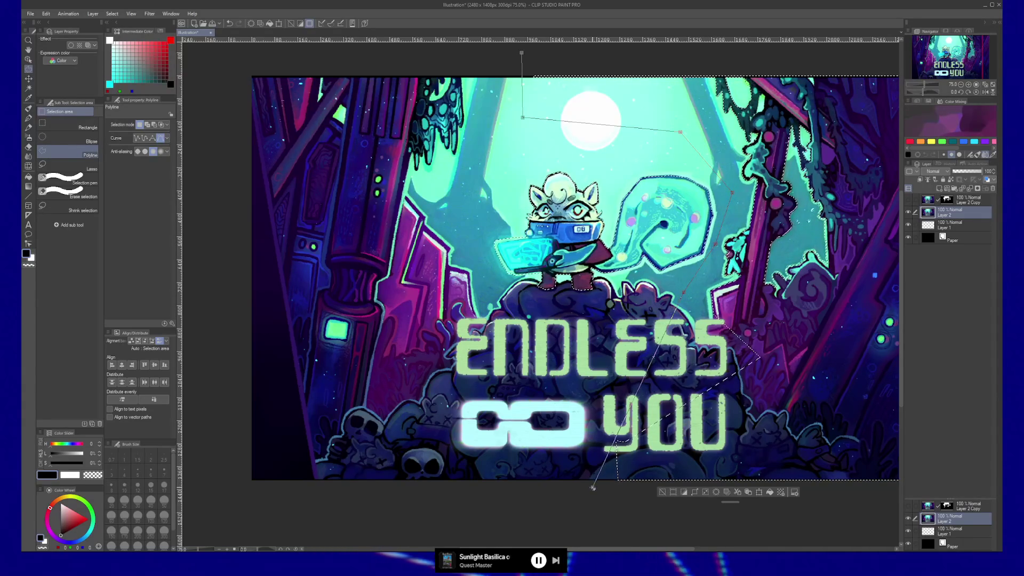
click(837, 512)
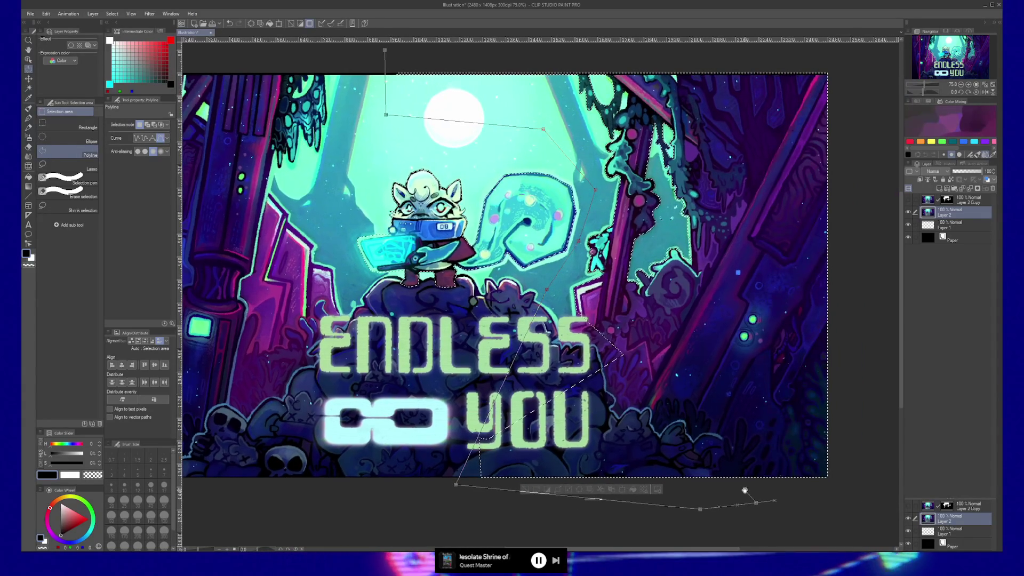
click(858, 487)
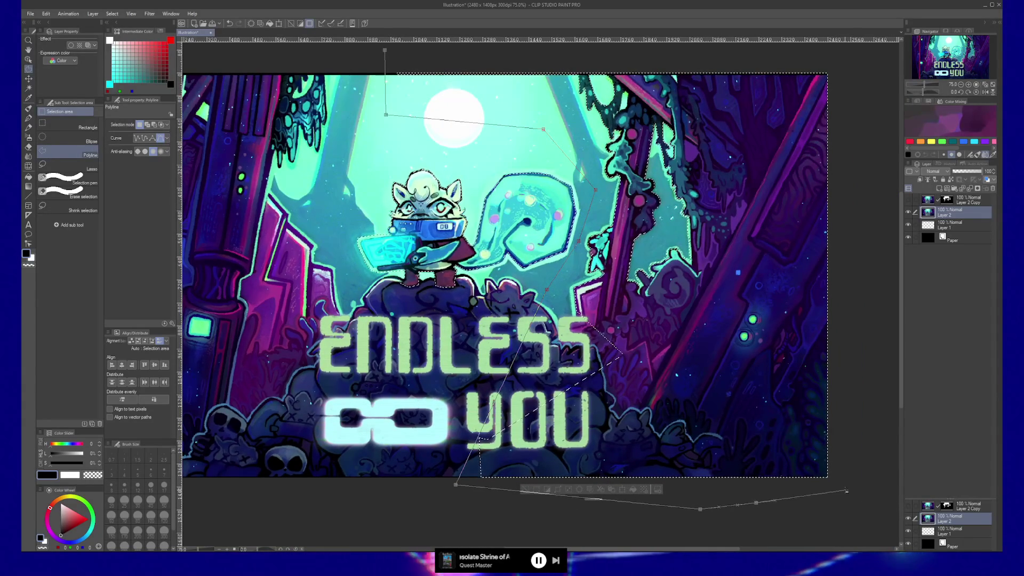
click(846, 52)
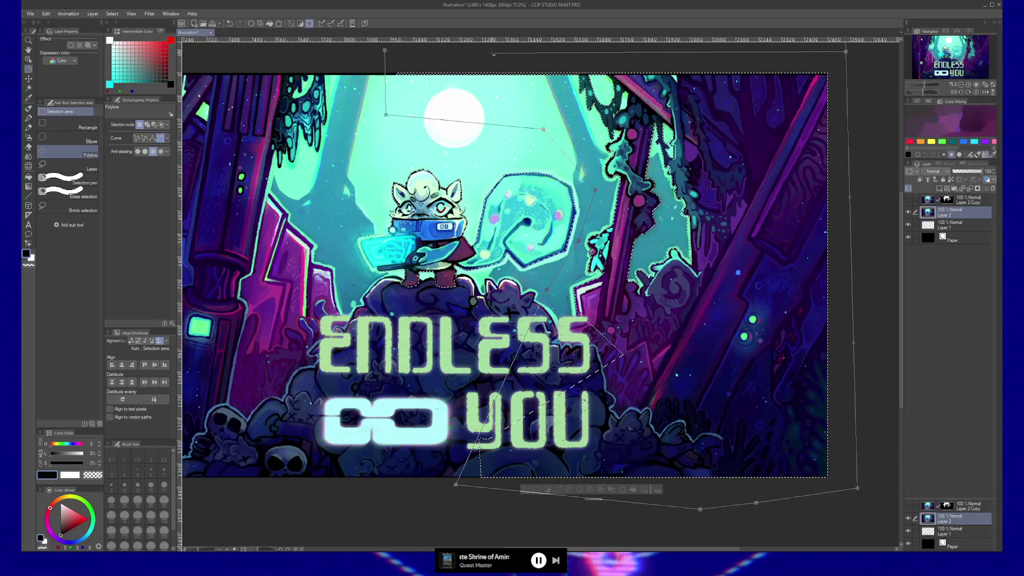
click(386, 51)
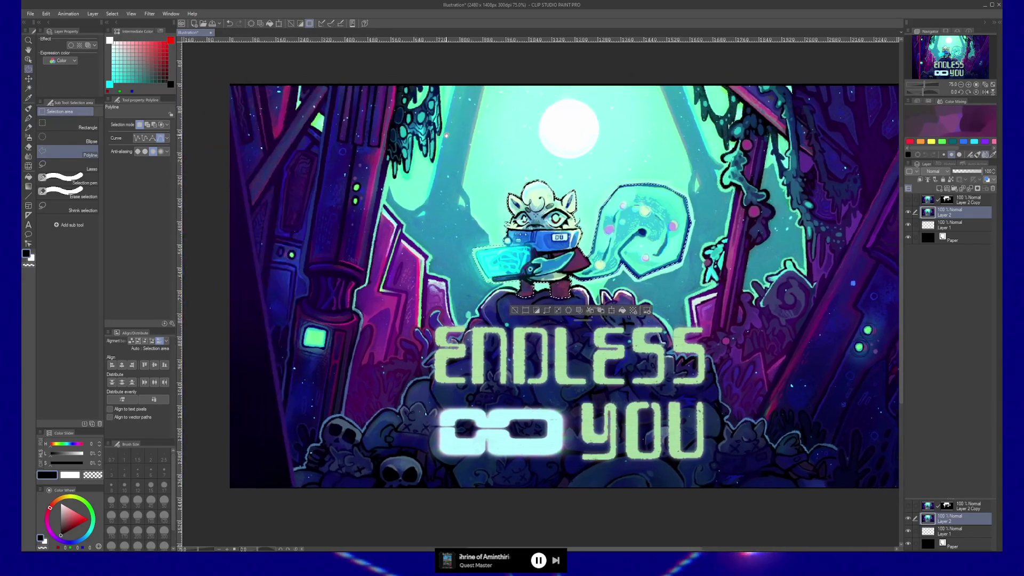
key(ctrl+c)
key(ctrl+v)
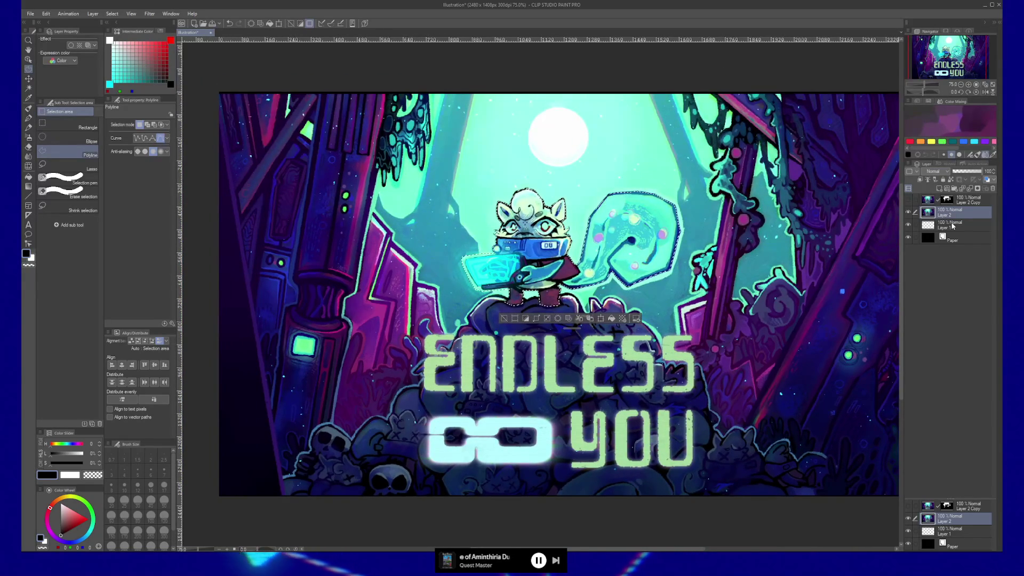
- Mask the new copy to the selection and group Layer 2 Copy into a folder named LIGHT CHARACTER
click(977, 188)
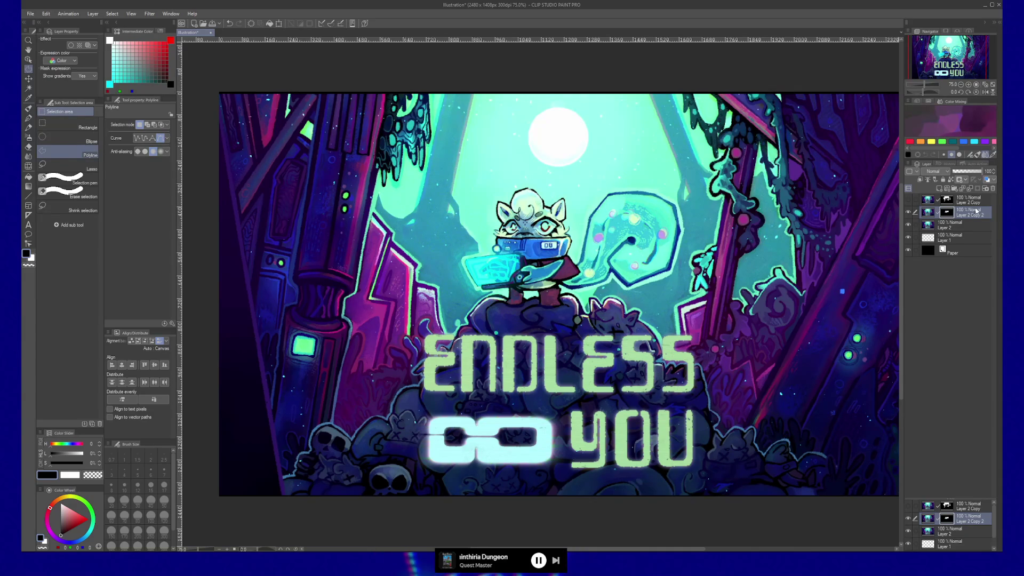
key(ctrl+g)
click(972, 200)
key(ctrl+g)
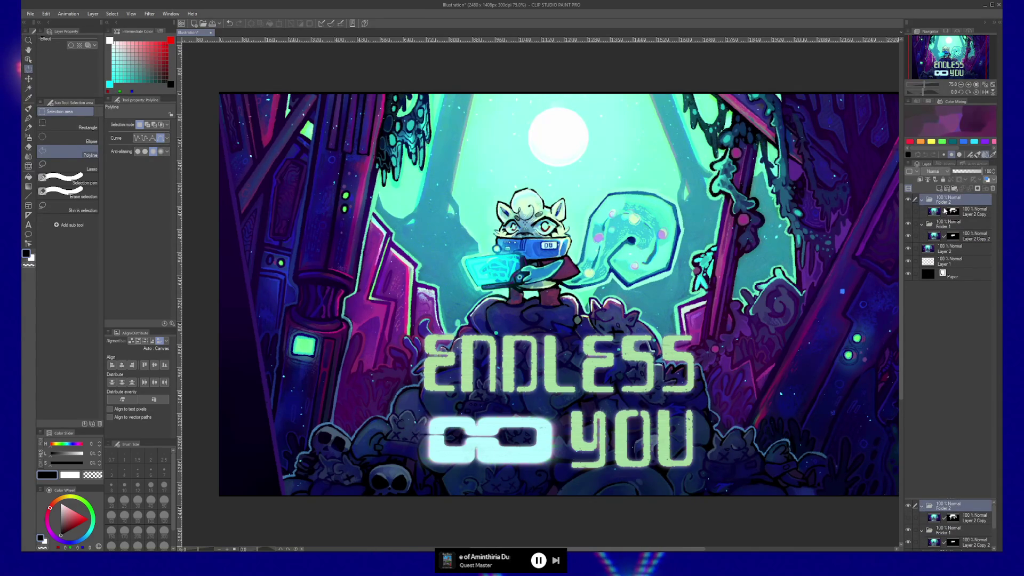
text(L)
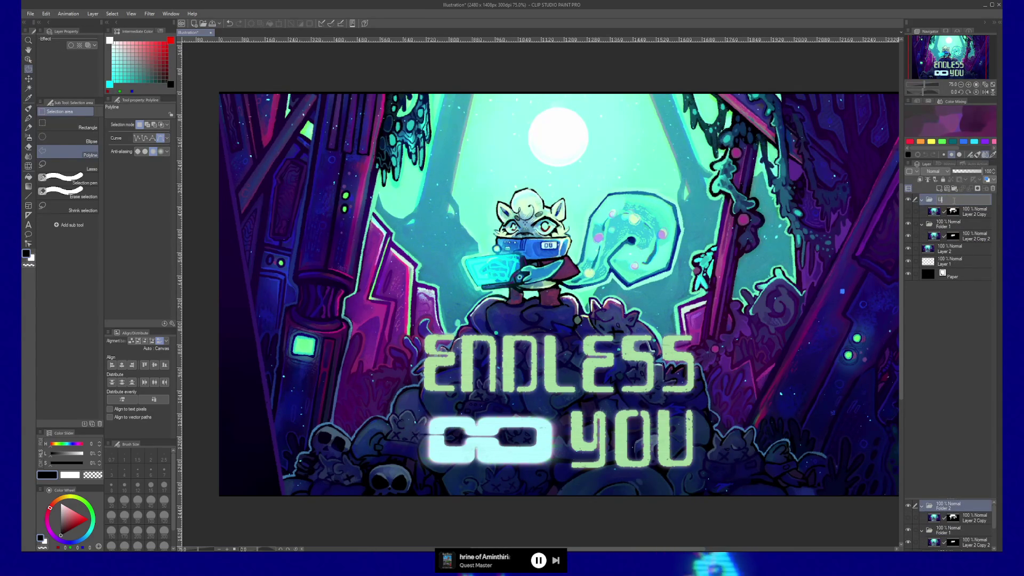
text(CTER)
key(Return)
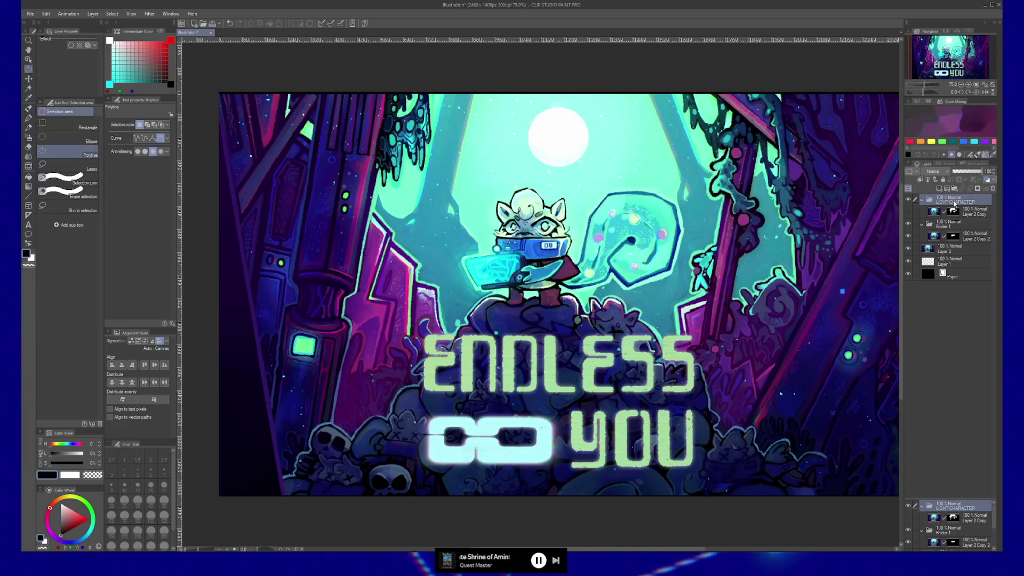
- Rename Folder 1, holding the masked copy, to DARK CHARACTER
click(954, 226)
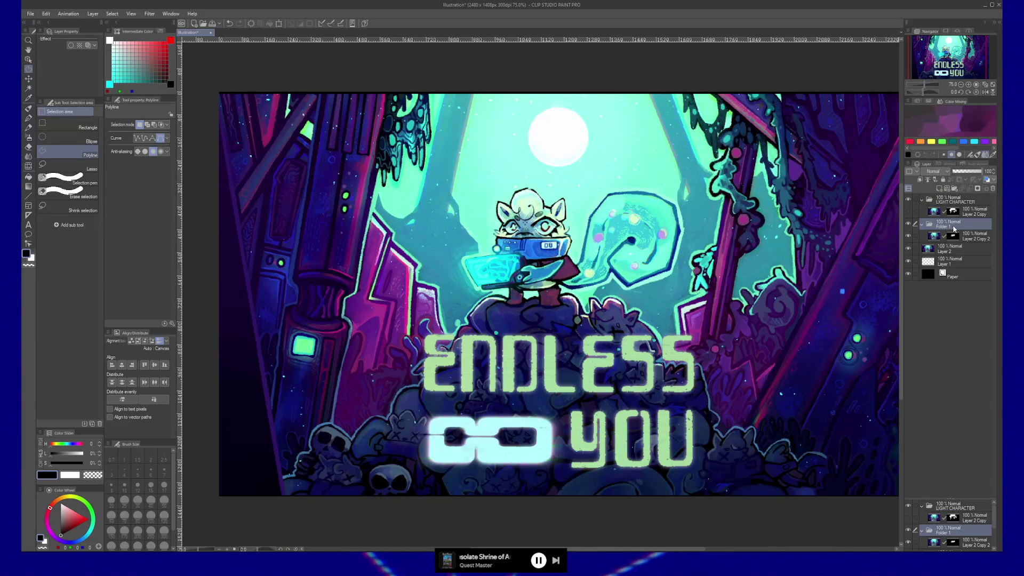
double_click(954, 229)
text(DARK CHARACTER)
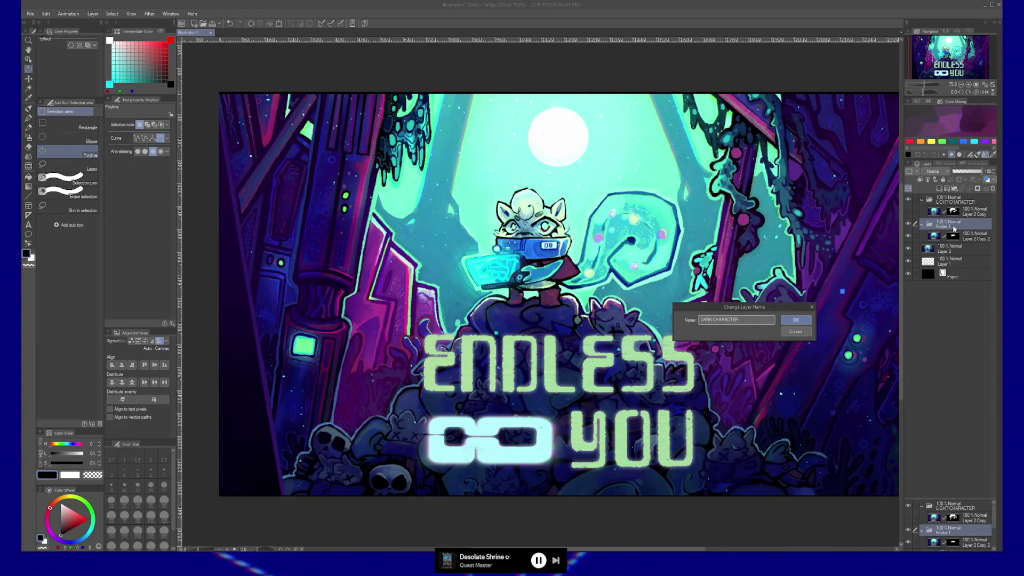
key(Return)
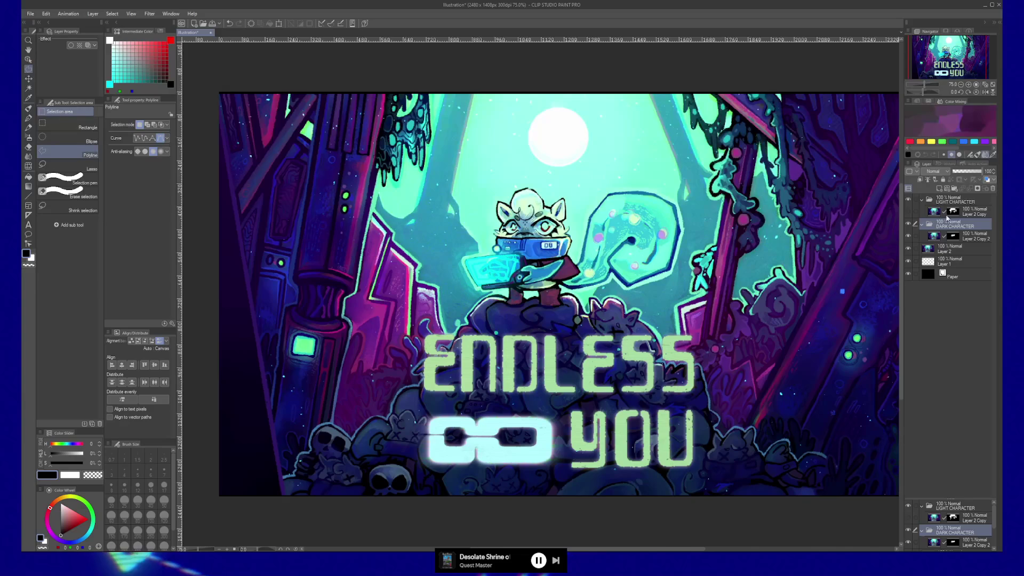
click(975, 237)
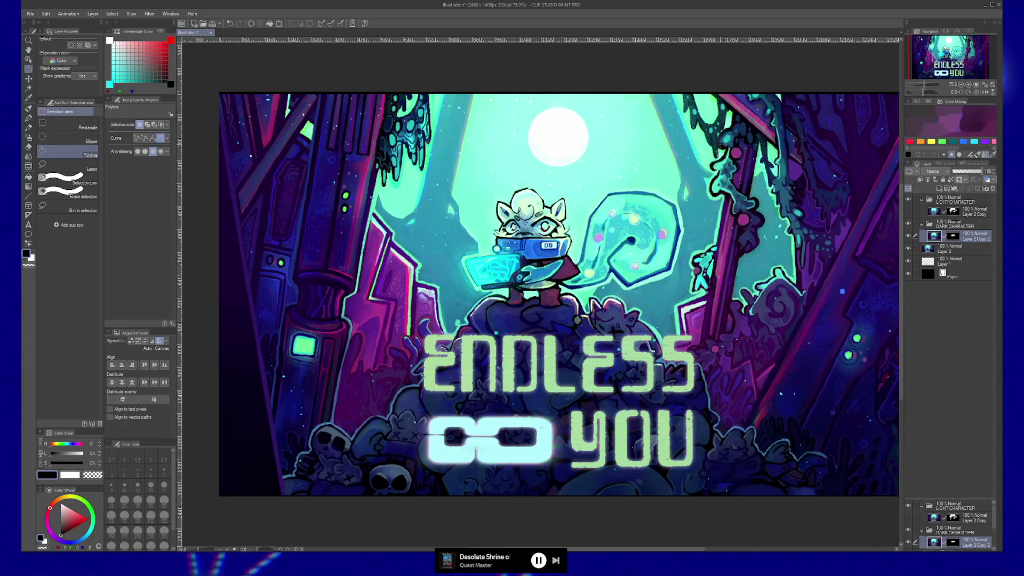
click(957, 226)
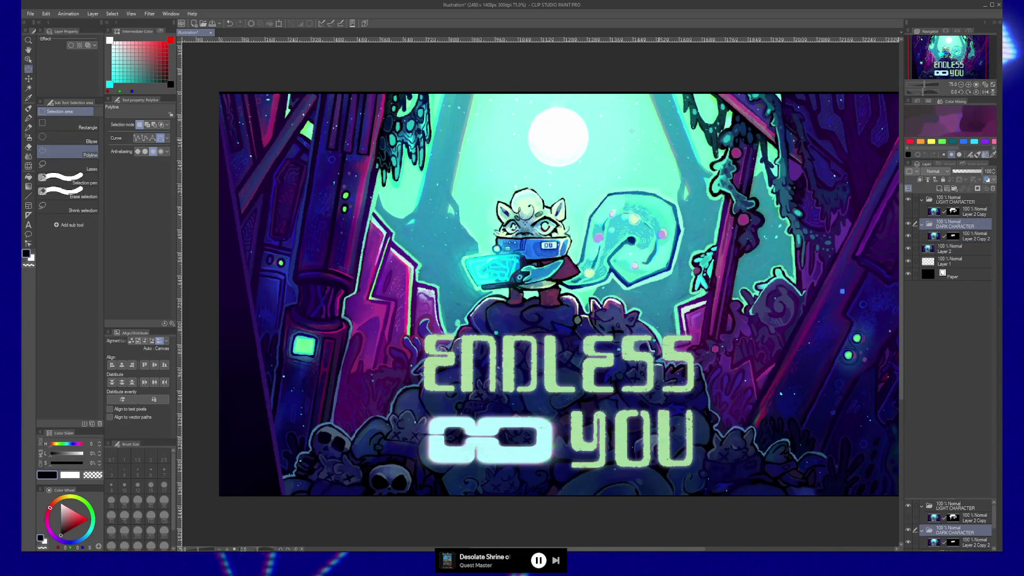
- Add a default Level Correction layer and move it above the DARK CHARACTER folder
click(93, 13)
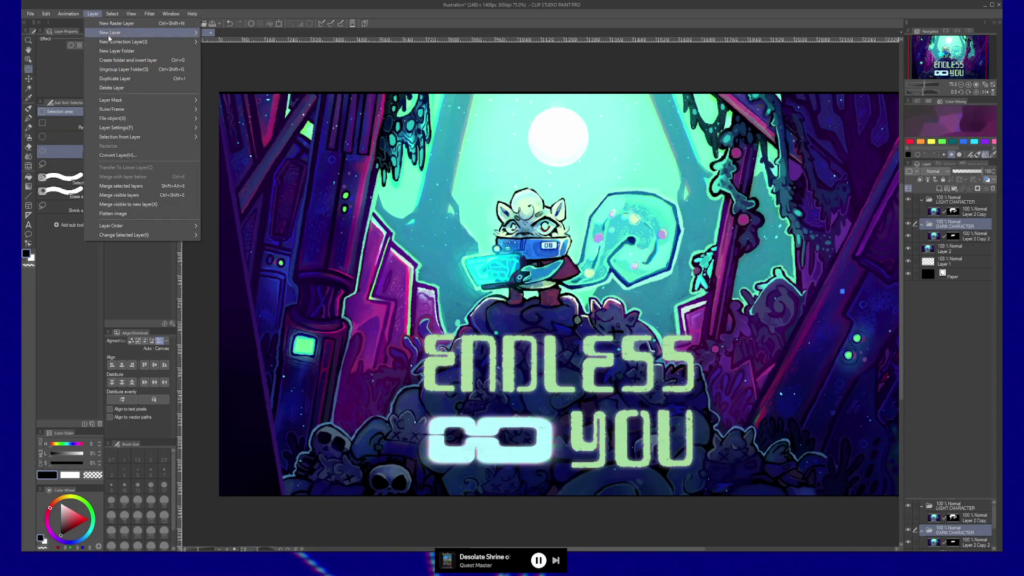
mouse_move(113, 43)
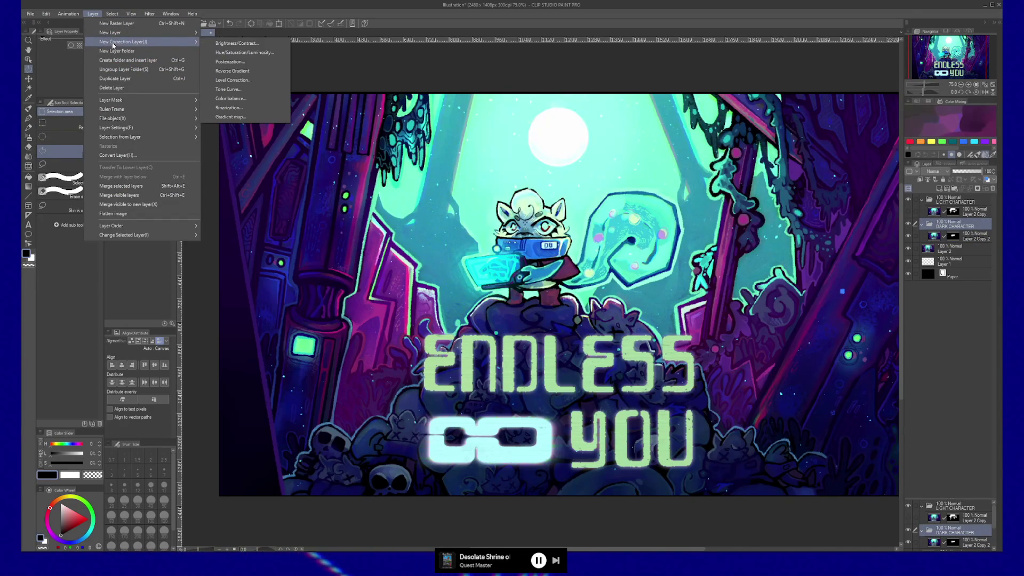
click(233, 80)
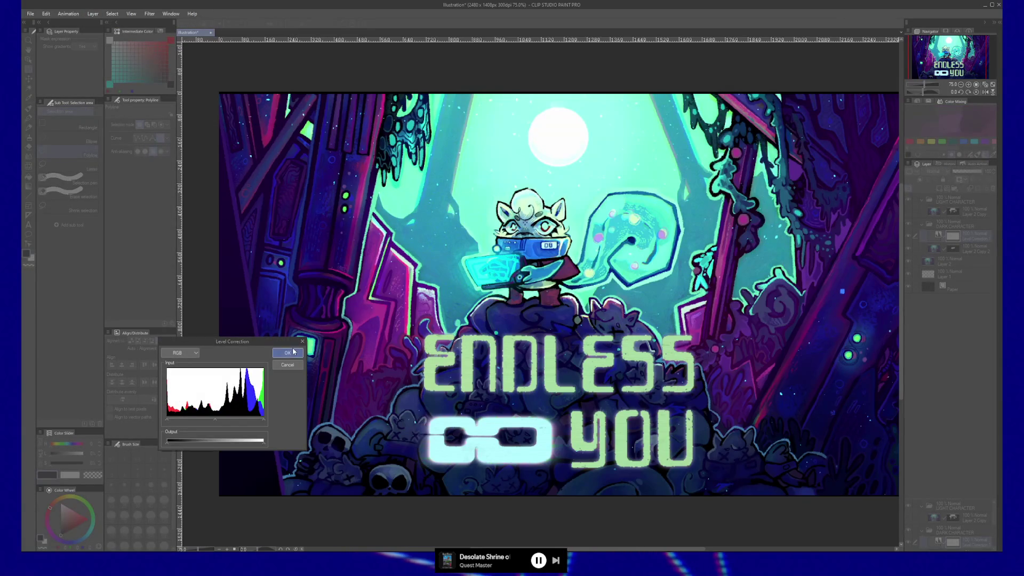
key(Return)
drag(976, 239, 955, 227)
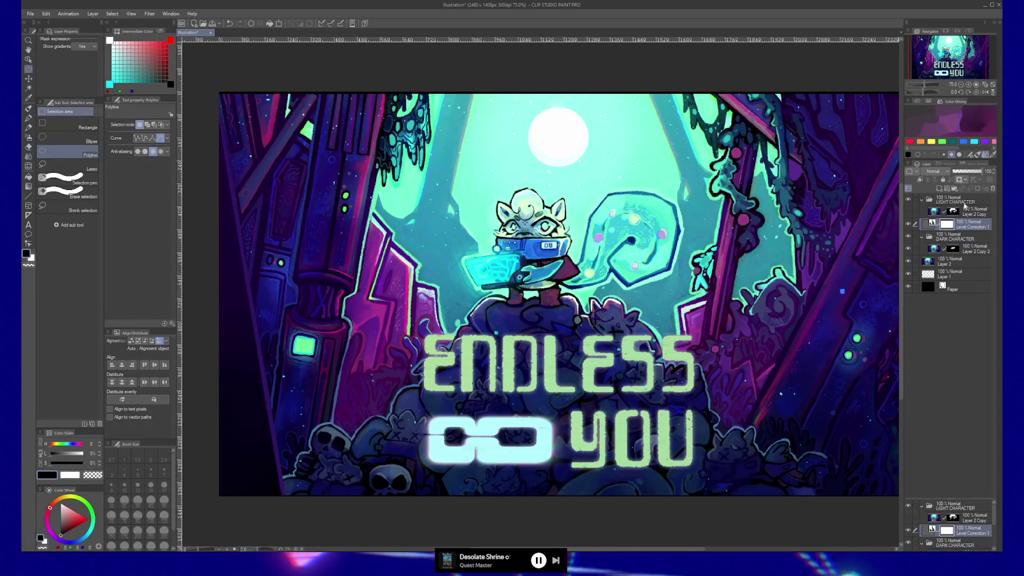
- Drag the level correction's Output black slider right so the character darkens
double_click(932, 224)
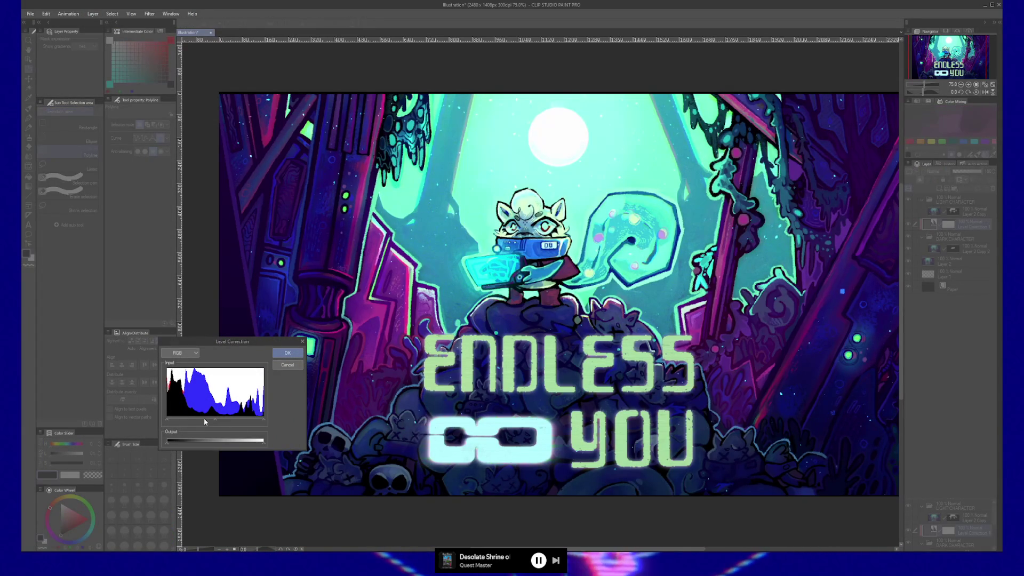
mouse_move(169, 443)
mouse_down()
mouse_move(239, 446)
mouse_move(216, 445)
mouse_up()
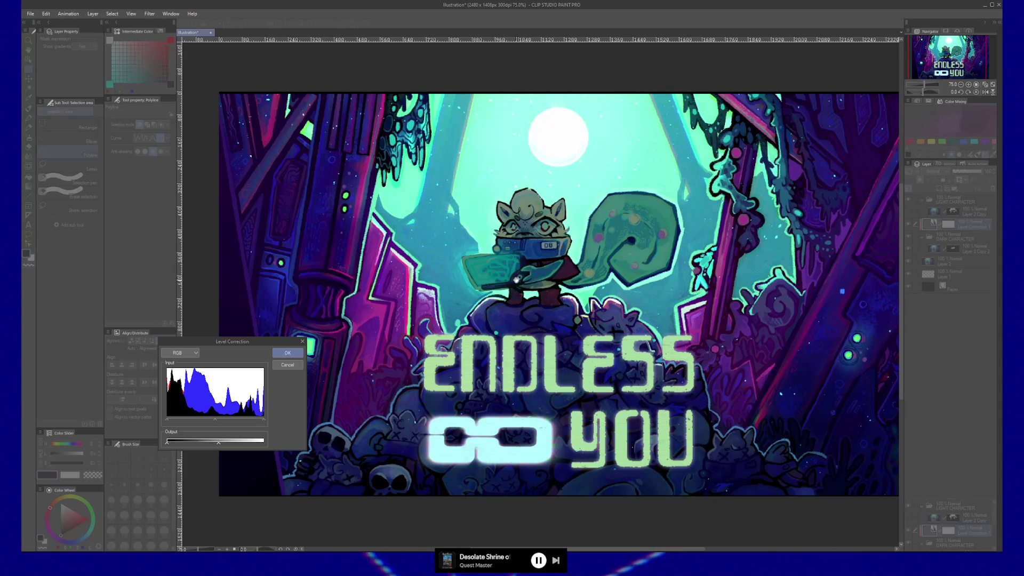
click(297, 357)
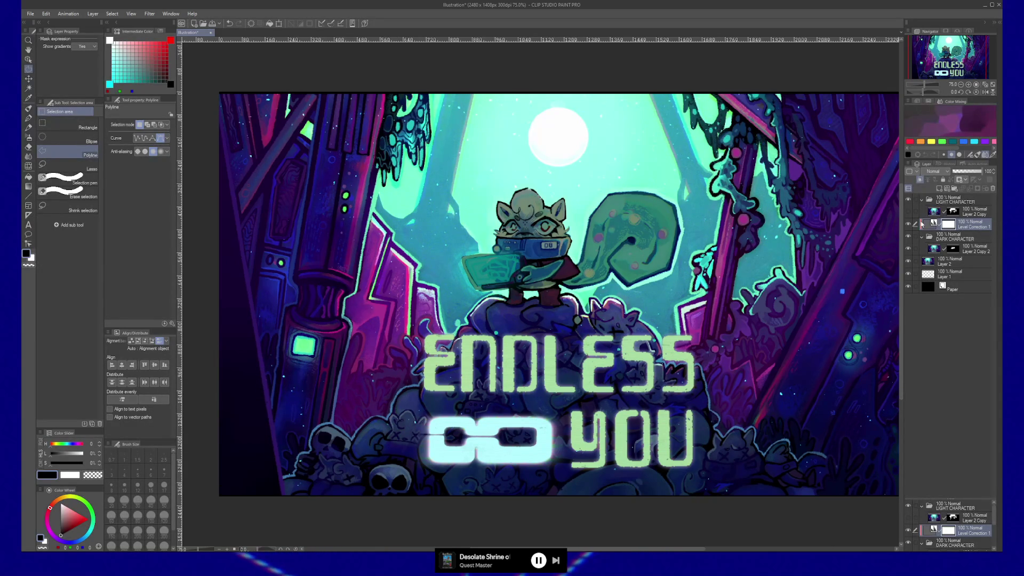
key(b)
key(bracketright)
key(bracketright)
key(bracketright)
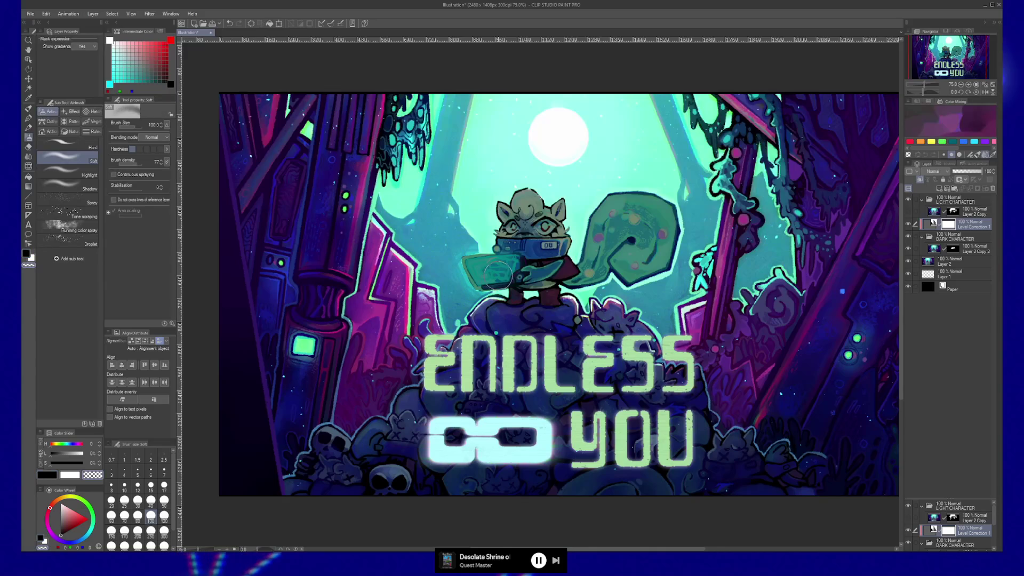
mouse_move(493, 275)
mouse_down()
mouse_move(486, 267)
mouse_move(493, 269)
mouse_up()
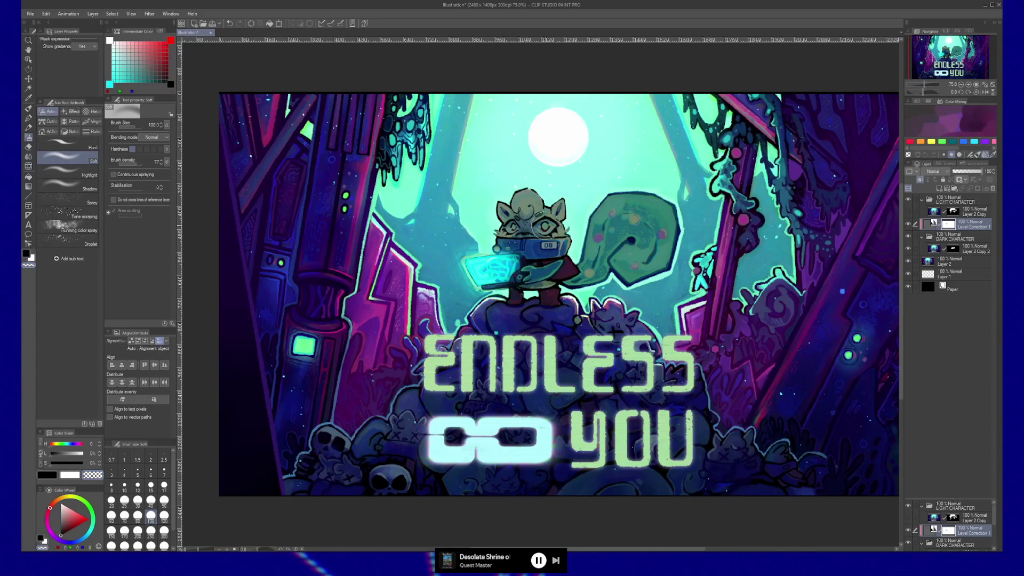
mouse_move(618, 214)
mouse_down()
mouse_move(656, 246)
mouse_move(627, 261)
mouse_move(640, 219)
mouse_move(589, 269)
mouse_move(630, 206)
mouse_up()
drag(671, 244, 656, 211)
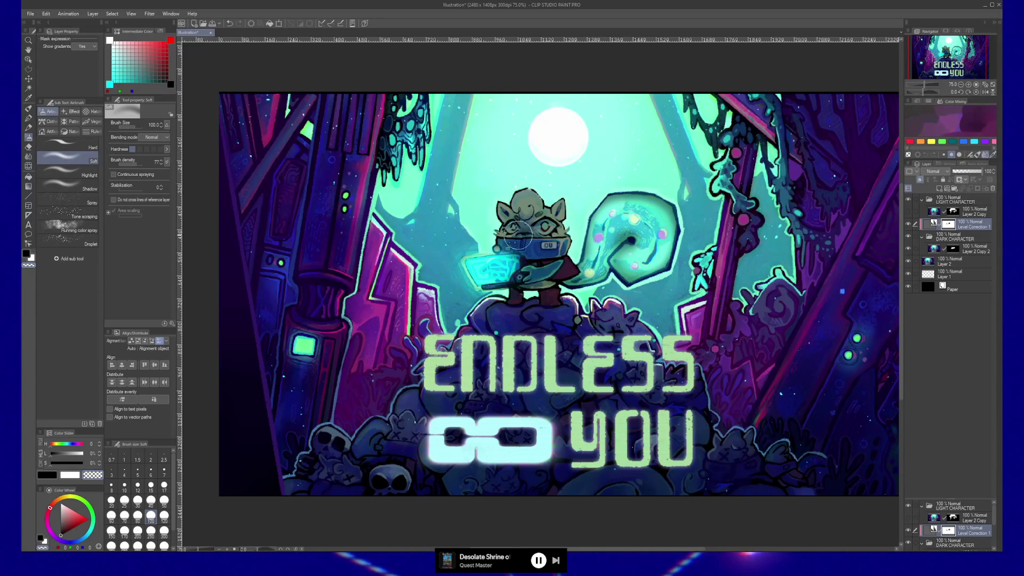
key(bracketleft)
key(bracketleft)
key(bracketleft)
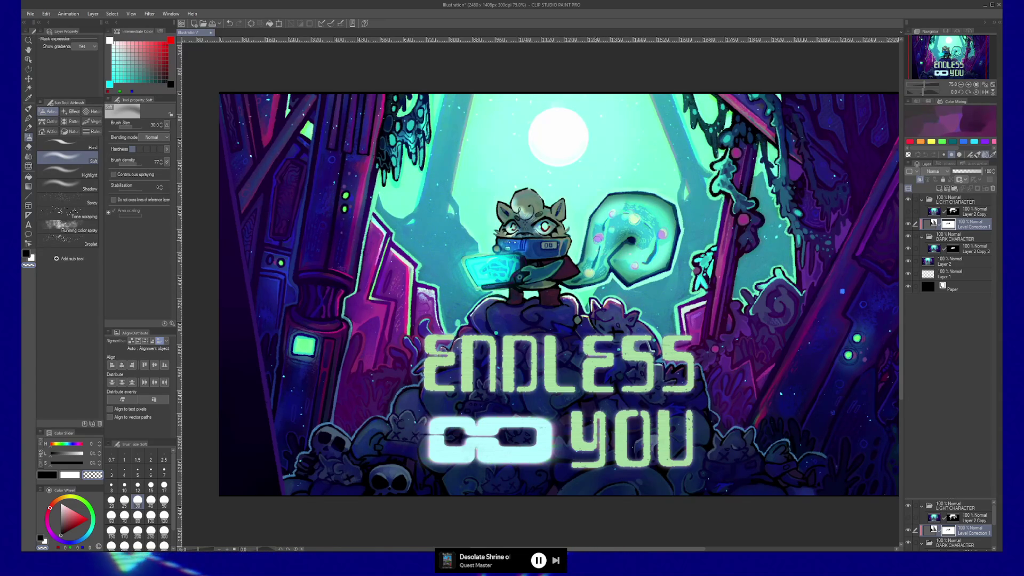
key(bracketright)
key(bracketright)
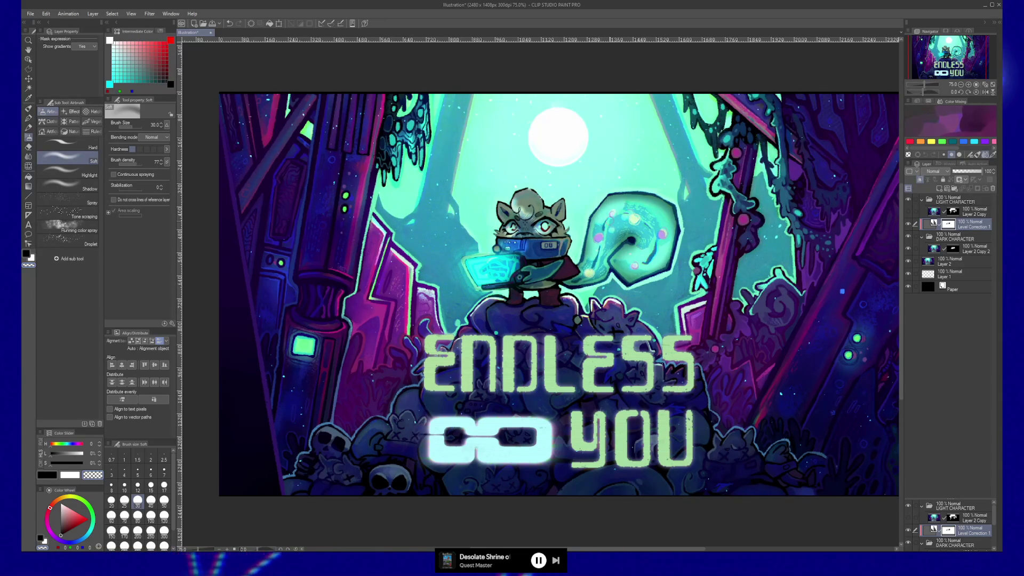
key(bracketright)
key(bracketright)
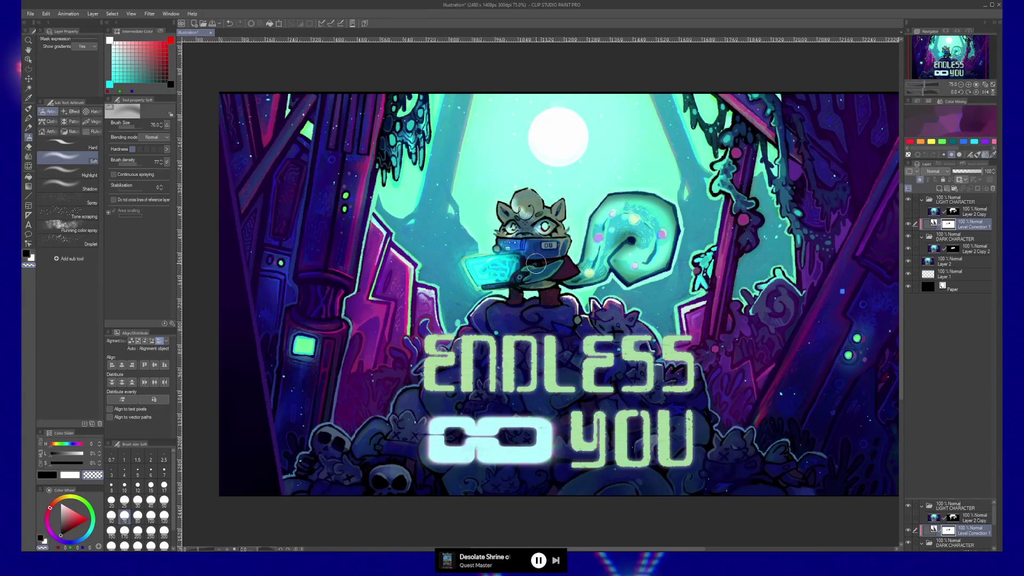
- Hide the DARK CHARACTER folder and select the LIGHT CHARACTER folder
click(922, 236)
click(909, 237)
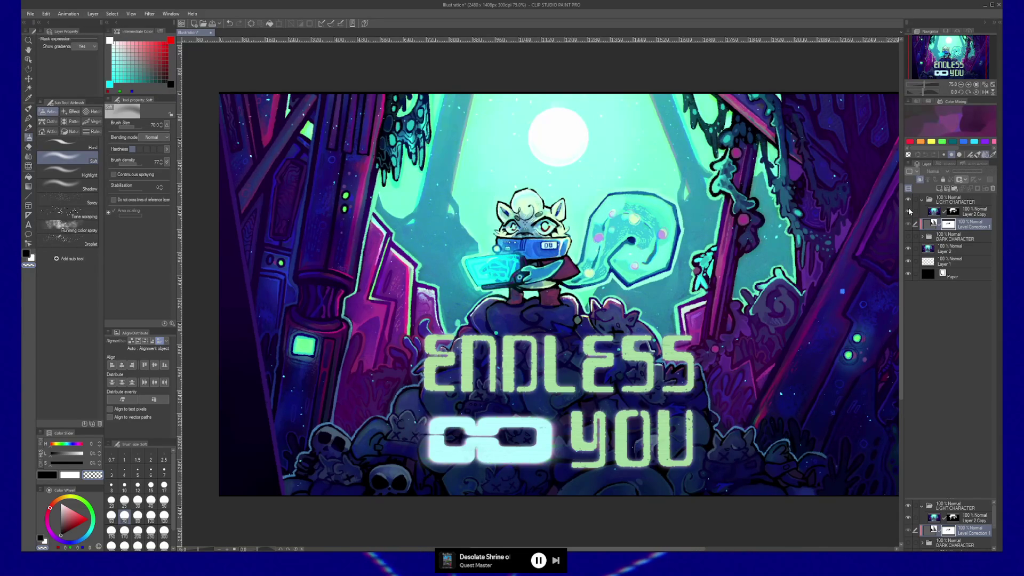
click(969, 213)
click(958, 202)
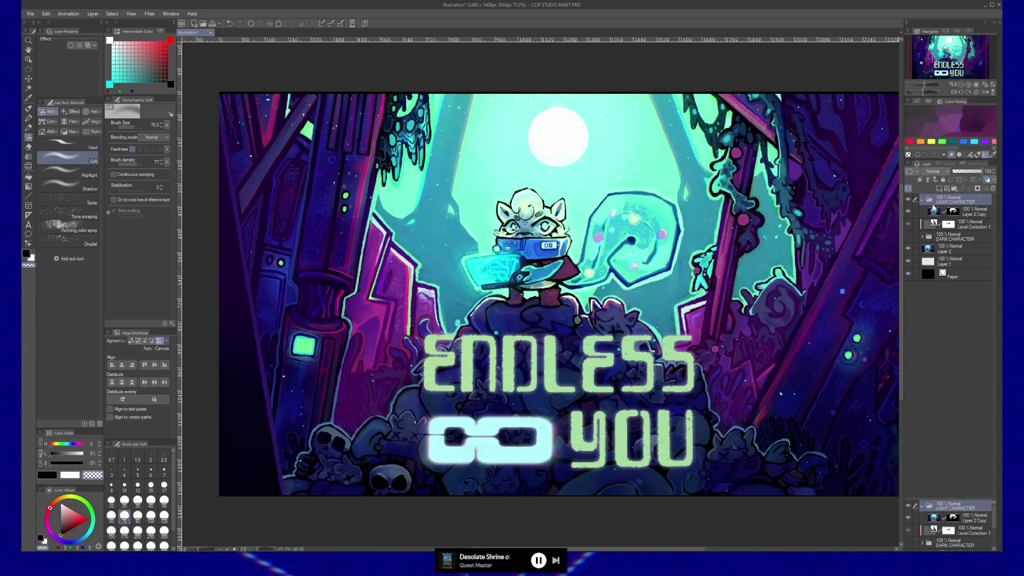
- Copy Level Correction 1 above LIGHT CHARACTER and delete the copy's layer mask
drag(974, 226, 972, 198)
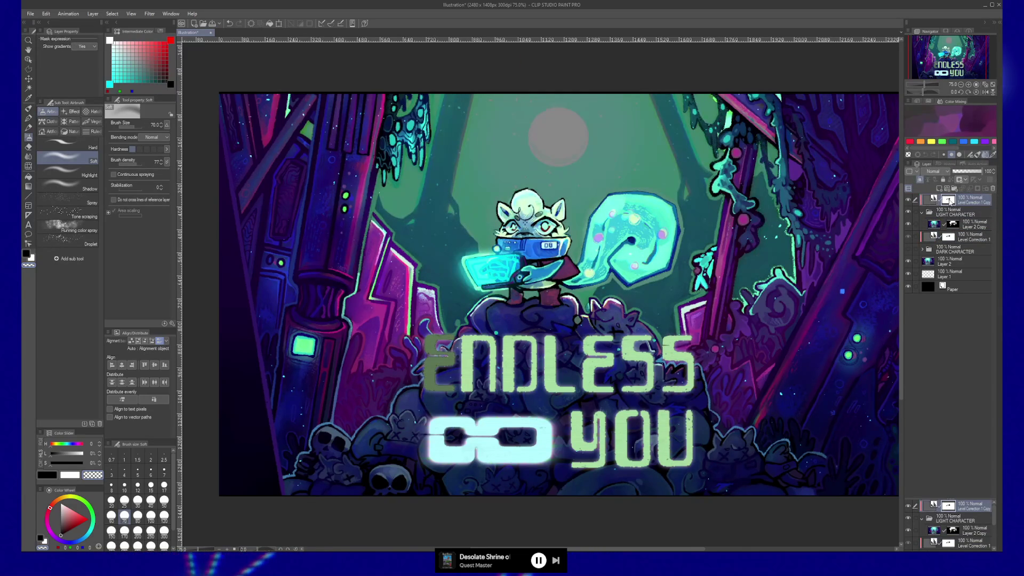
right_click(948, 199)
click(955, 226)
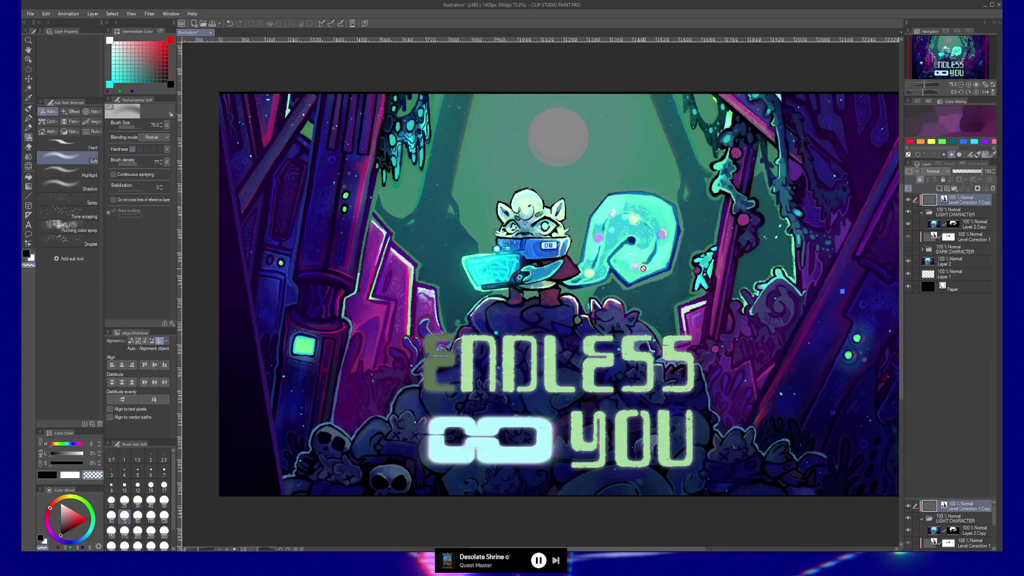
click(976, 226)
- On Layer 2, lasso the rocks beneath the title
click(952, 262)
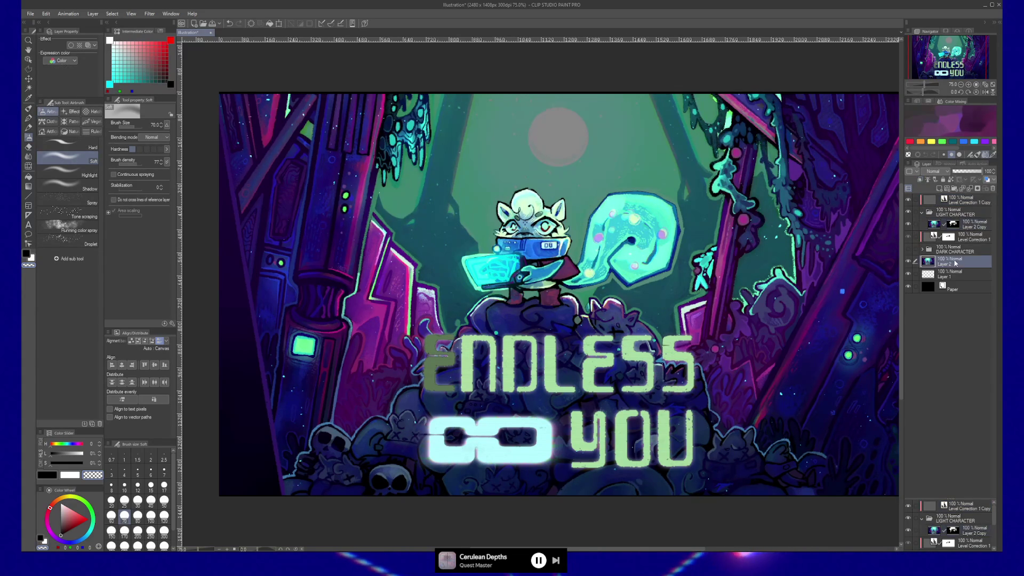
key(m)
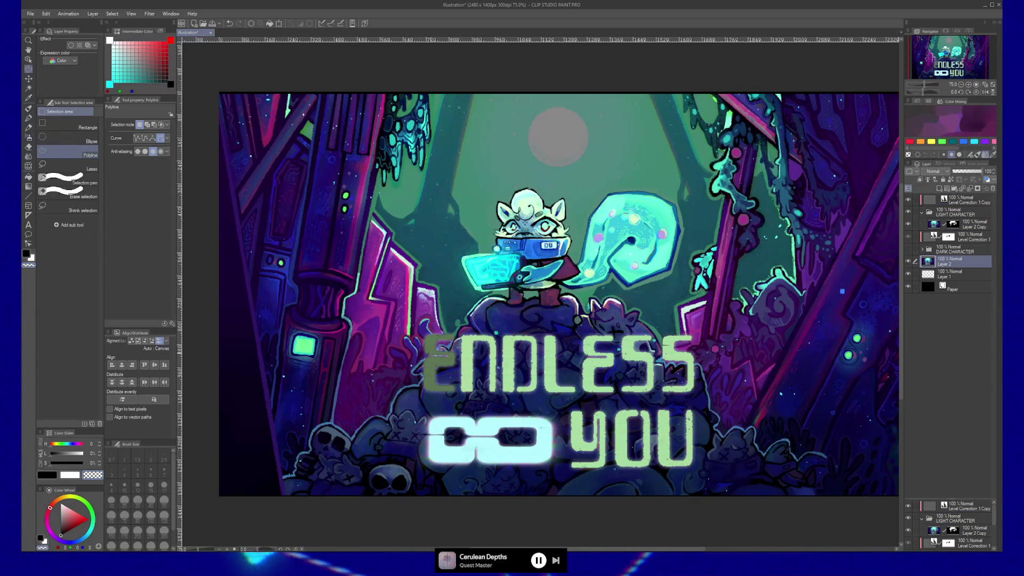
drag(282, 477, 324, 424)
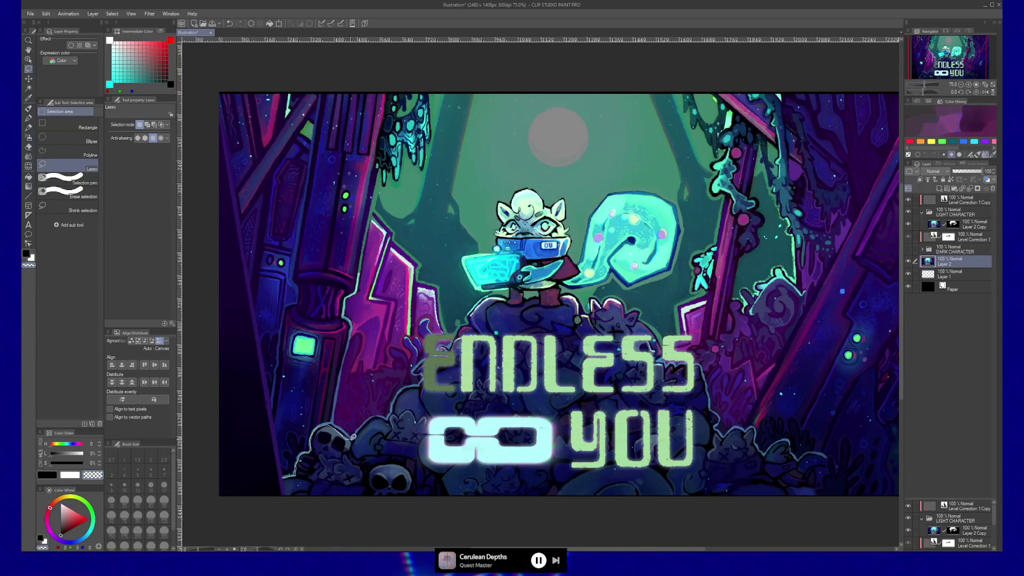
mouse_move(423, 376)
mouse_down()
mouse_move(434, 349)
mouse_move(473, 322)
mouse_up()
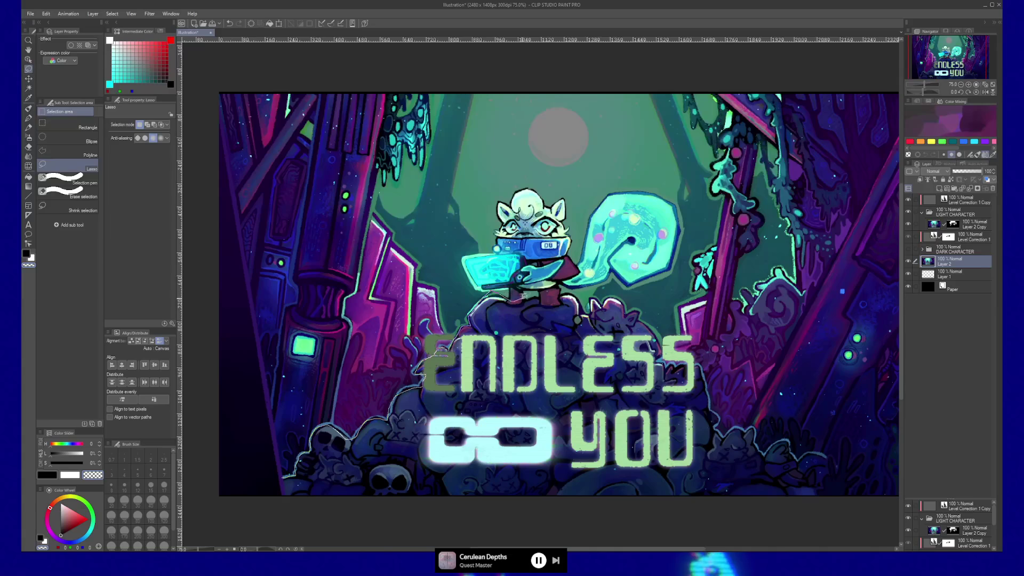
drag(540, 295, 578, 307)
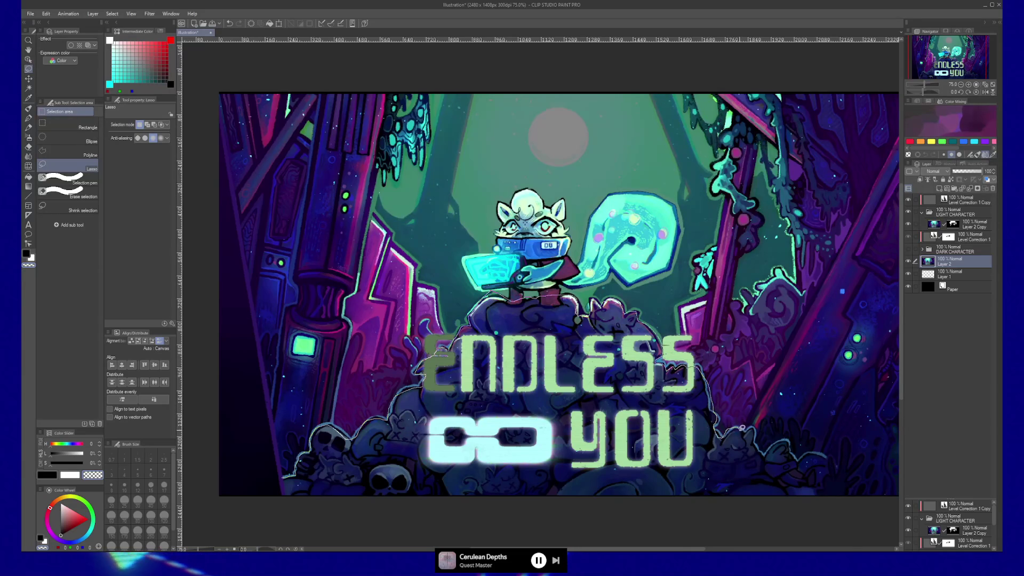
mouse_move(754, 428)
mouse_down()
mouse_move(838, 459)
mouse_move(831, 491)
mouse_move(802, 509)
mouse_move(459, 511)
mouse_move(293, 494)
mouse_up()
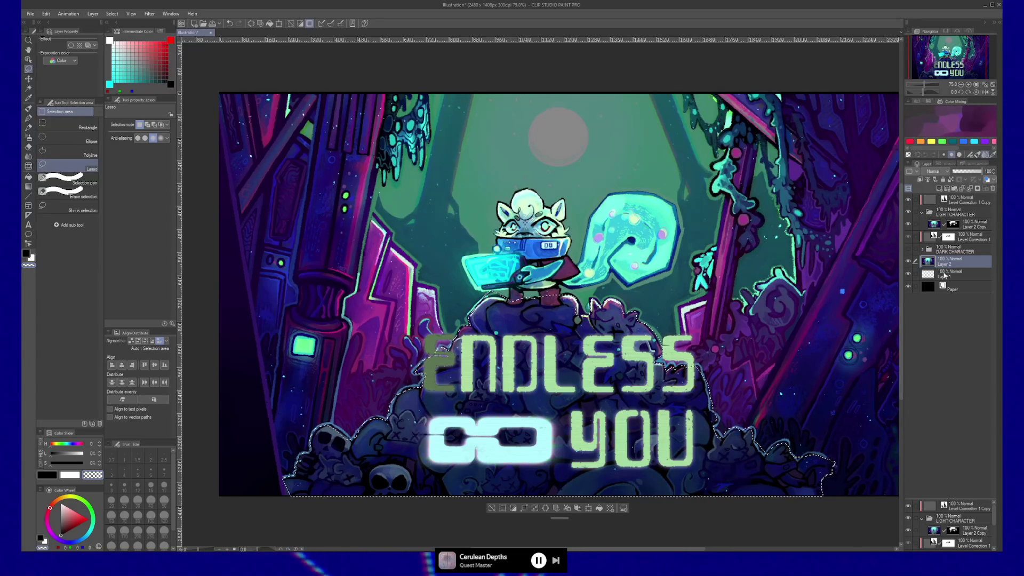
- Duplicate Layer 2, mask the copy to the rocks, and move Layer 2 Copy 3 into LIGHT CHARACTER
key(ctrl+c)
key(ctrl+v)
key(ctrl+k)
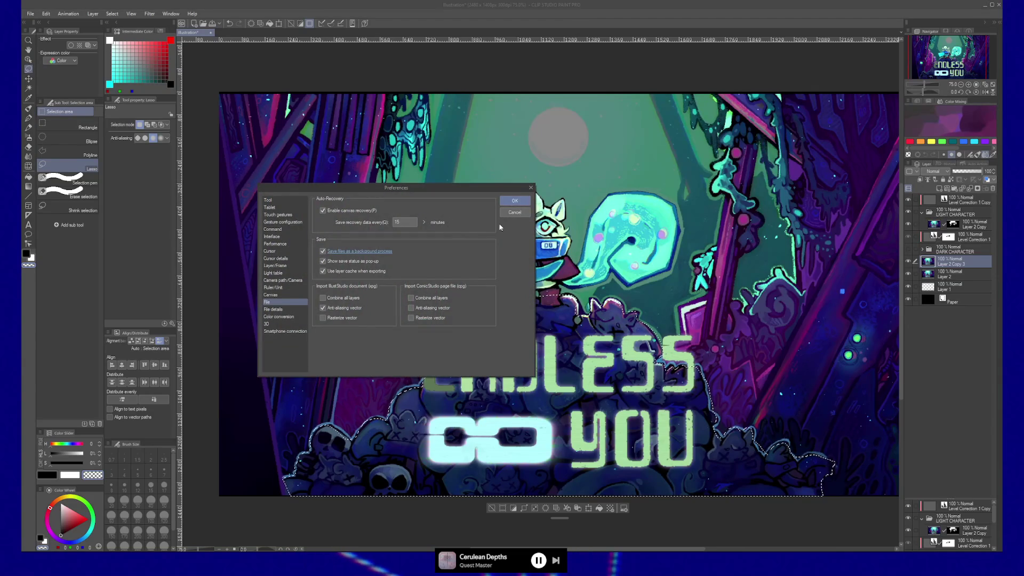
click(515, 213)
click(978, 188)
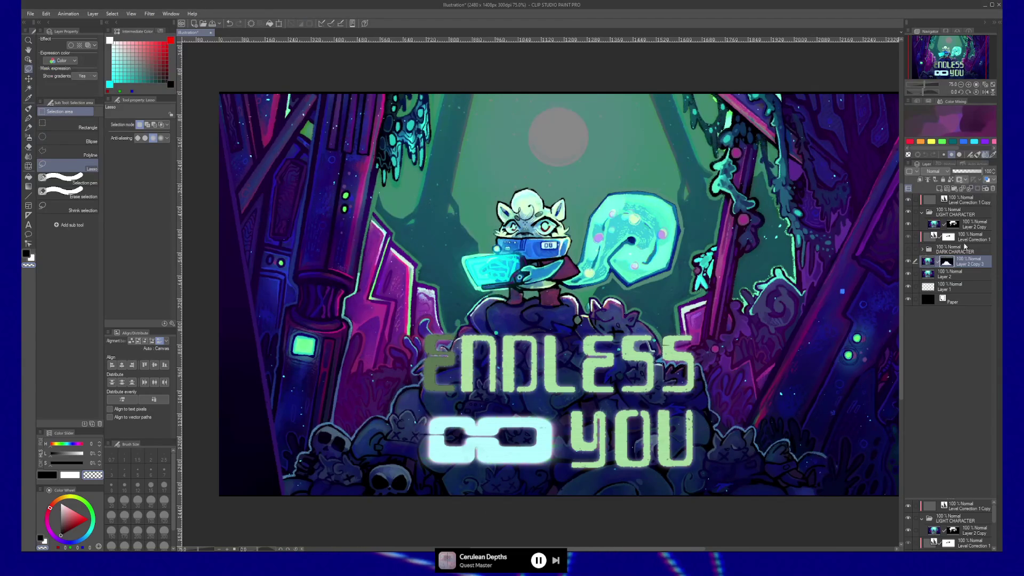
drag(972, 264, 973, 224)
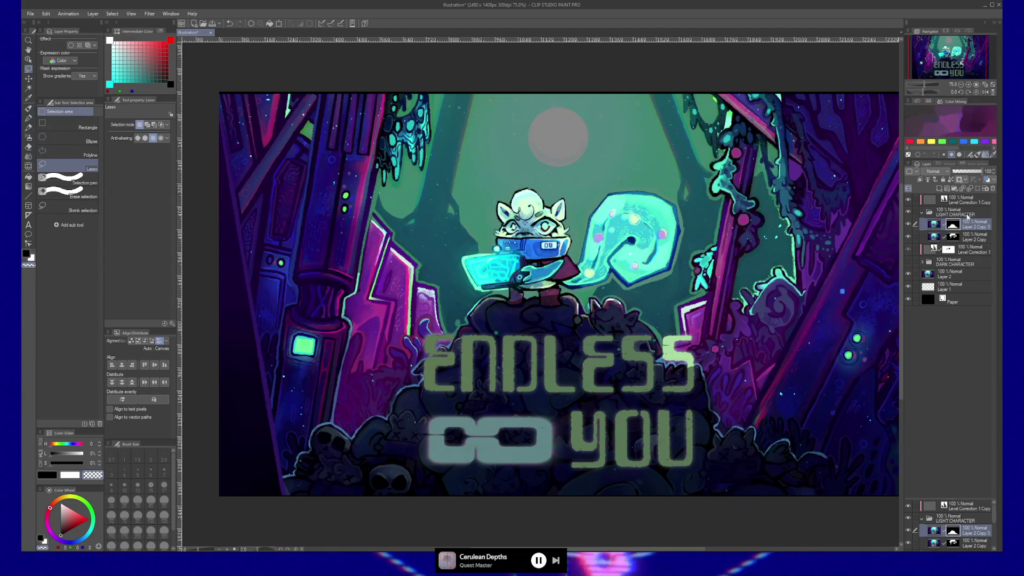
mouse_move(977, 225)
mouse_down()
mouse_move(971, 239)
mouse_move(955, 212)
mouse_move(932, 209)
mouse_up()
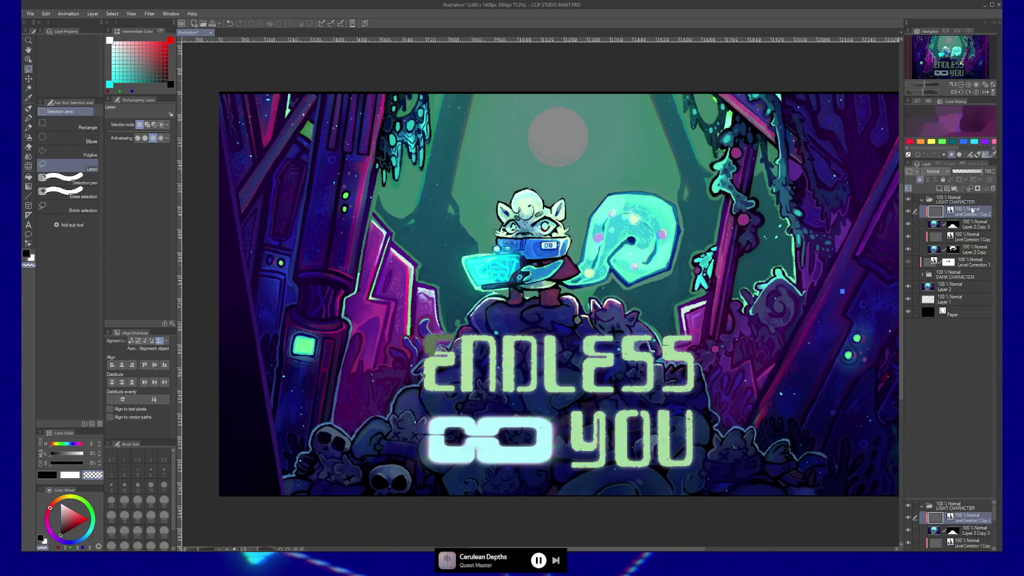
double_click(931, 216)
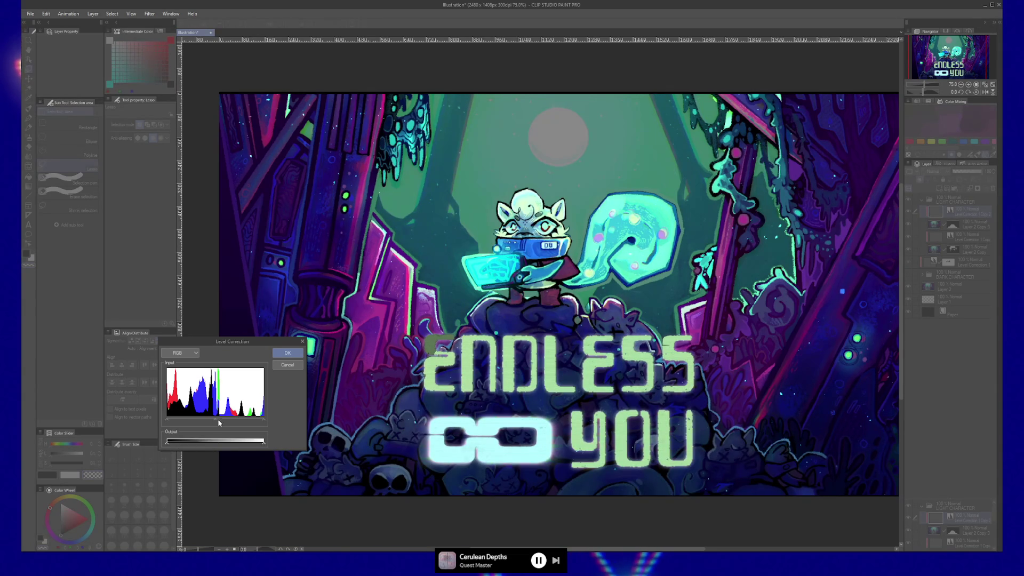
- Pull the input white point and midpoint left to brighten the rocks and title
drag(263, 419, 247, 421)
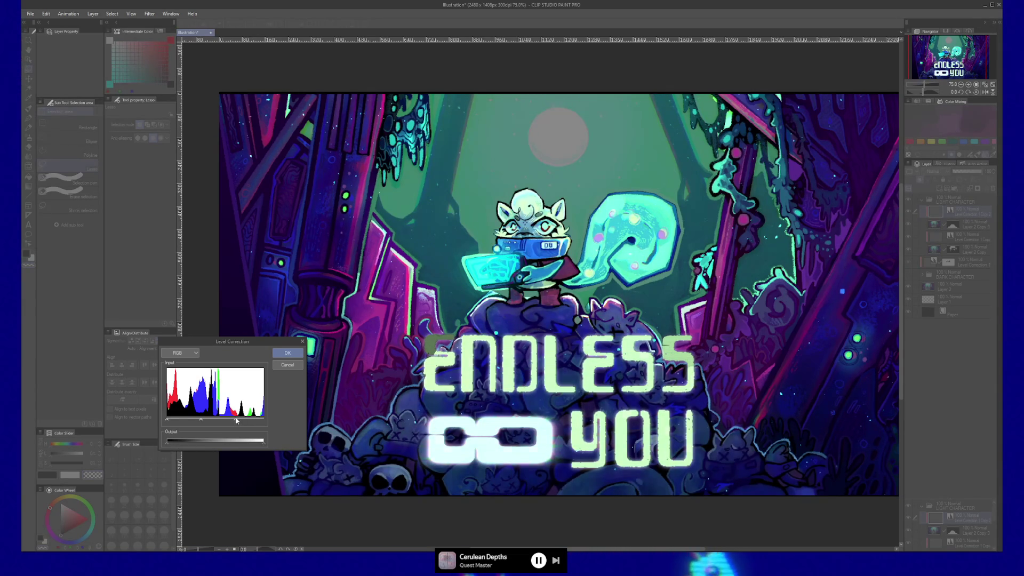
drag(200, 420, 193, 422)
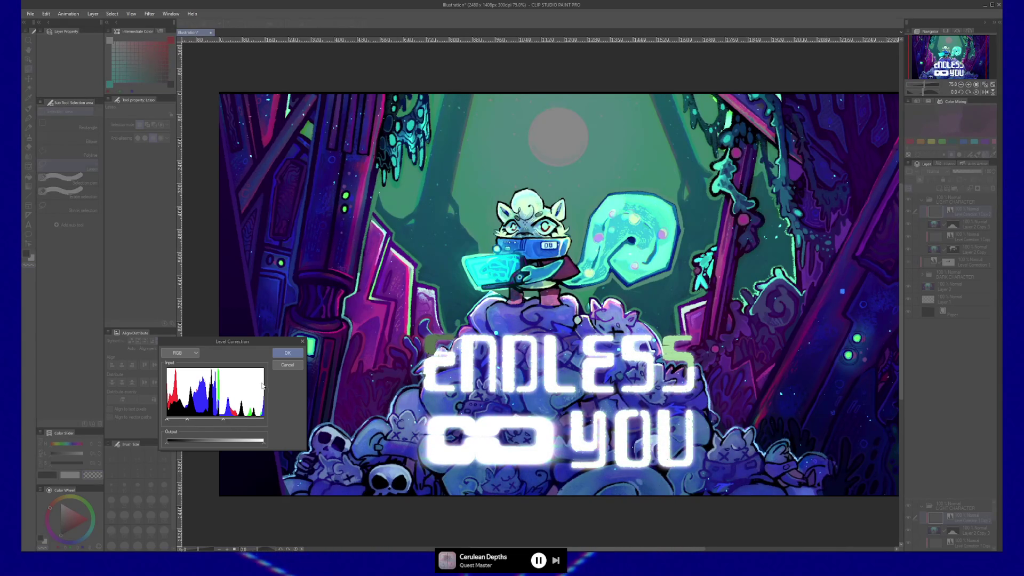
click(287, 353)
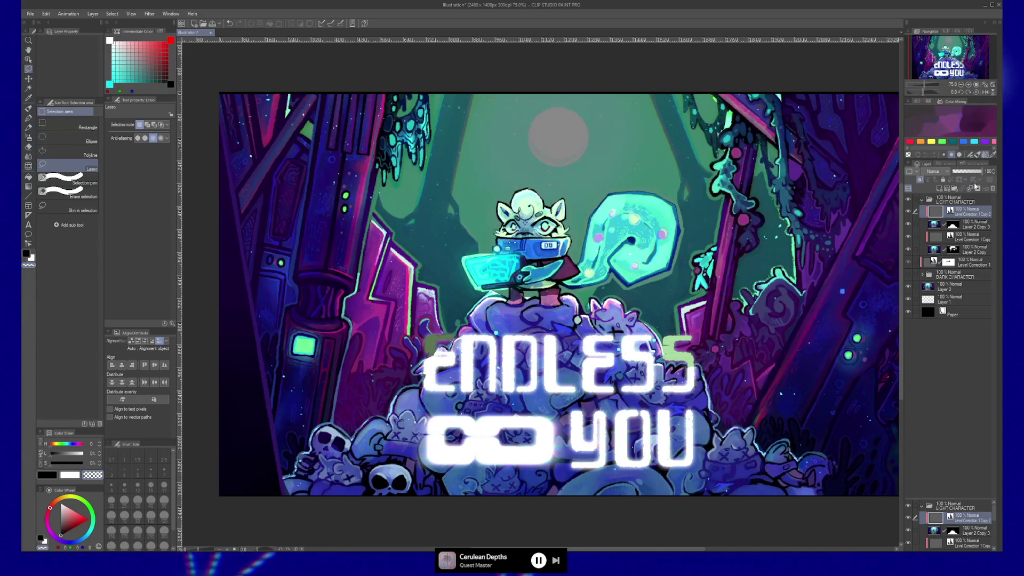
- Switch to the soft airbrush and enlarge it to about 839
key(m)
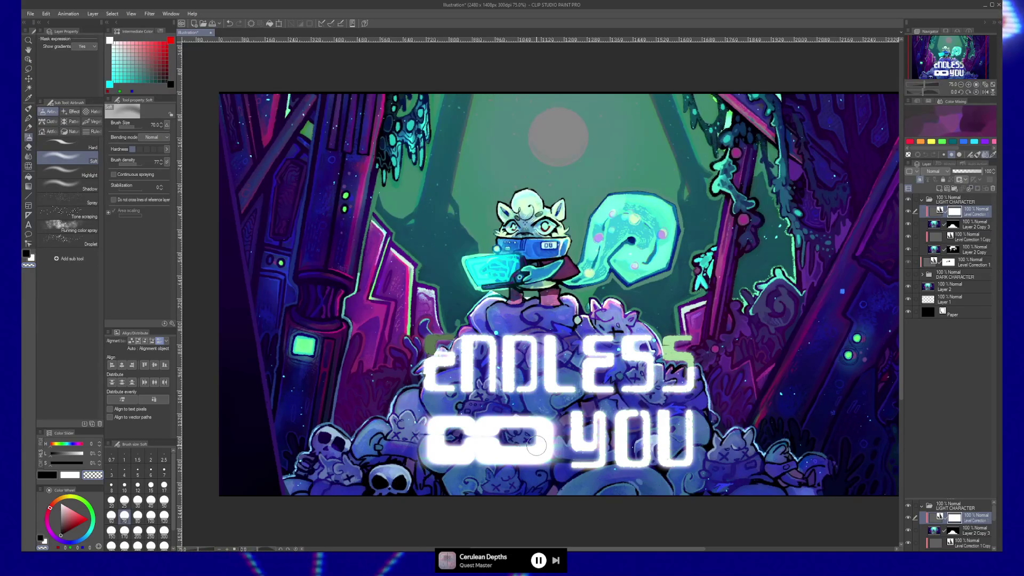
key(m)
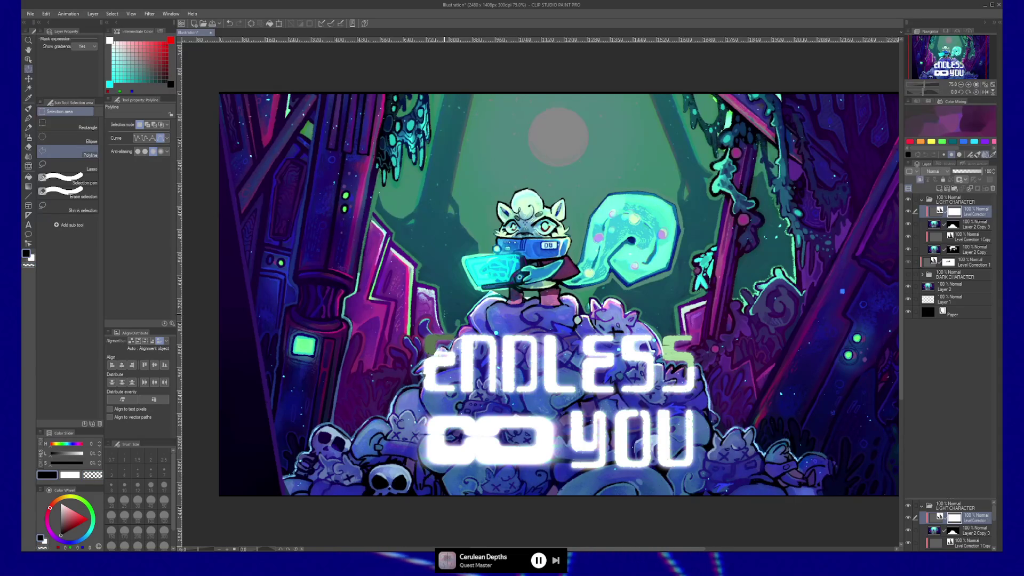
key(g)
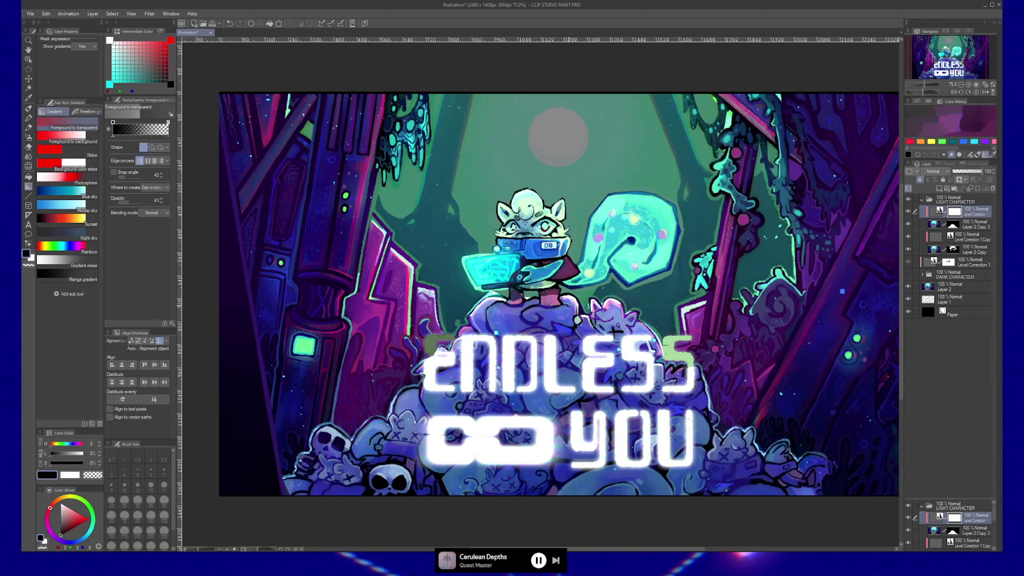
key(b)
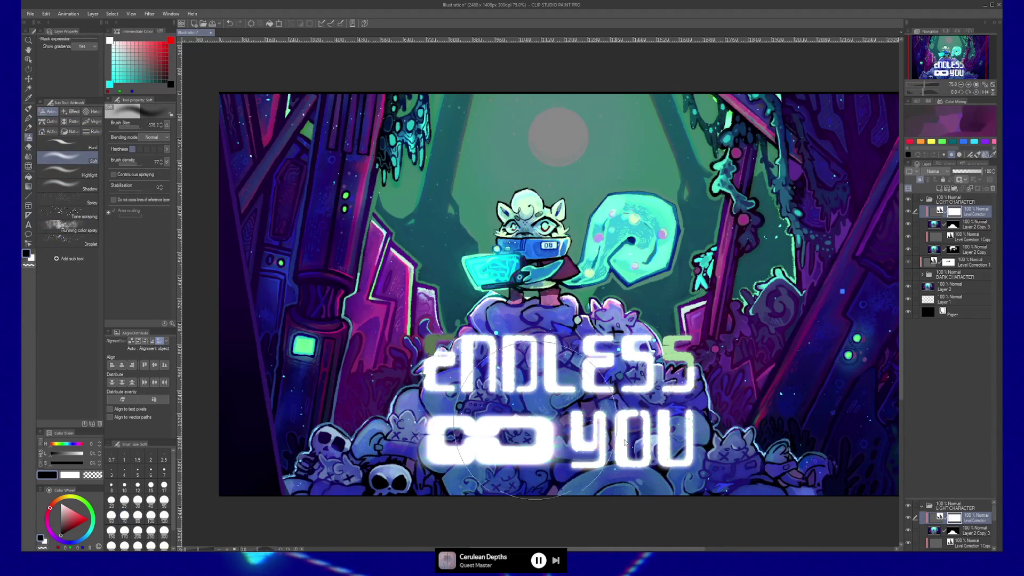
mouse_move(779, 525)
mouse_down()
mouse_move(896, 526)
mouse_move(560, 480)
mouse_move(320, 491)
mouse_move(810, 457)
mouse_move(303, 503)
mouse_move(297, 538)
mouse_move(892, 504)
mouse_move(286, 537)
mouse_move(298, 560)
mouse_up()
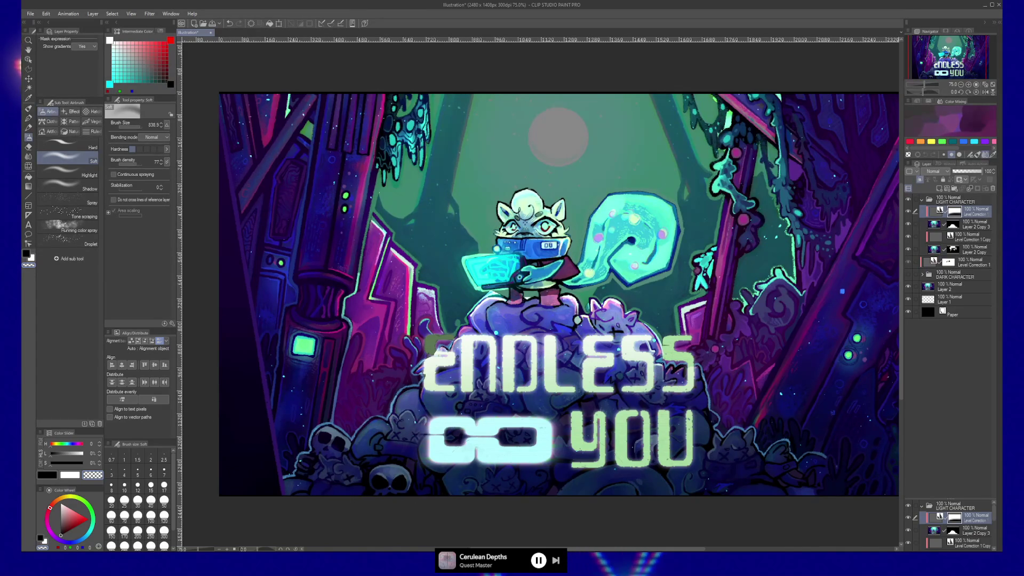
- Add a layer mask to Level Correction 1 Copy and set the brush to 200
click(951, 239)
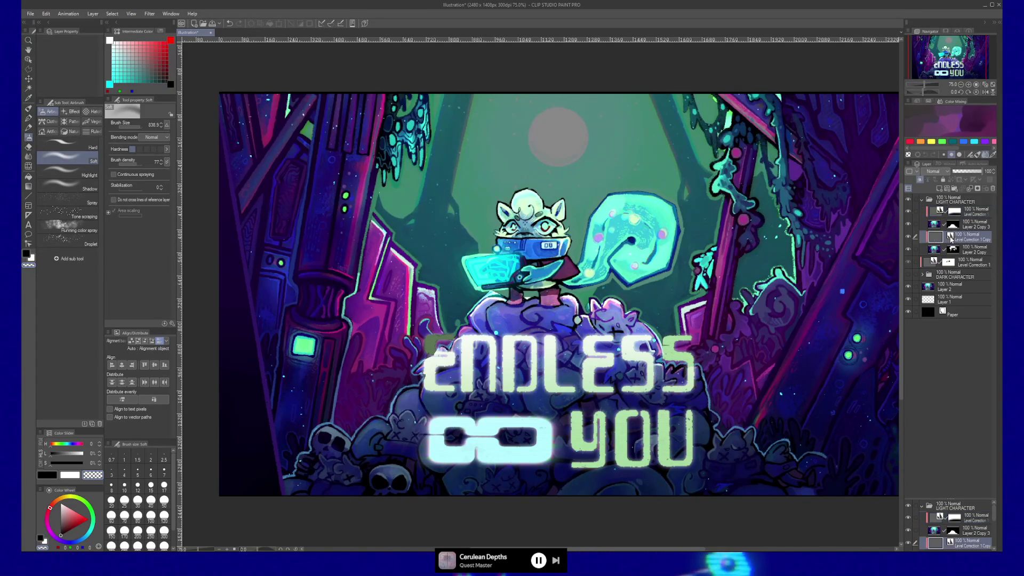
click(979, 191)
key(bracketleft)
- Trial-airbrush the moon bright, then undo the strokes so it stays grey
drag(559, 137, 559, 138)
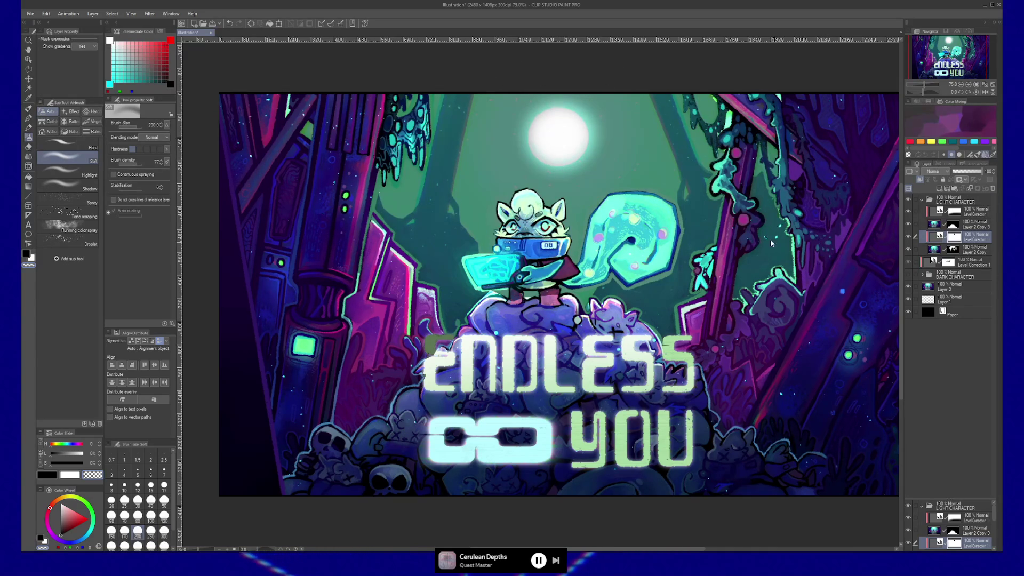
click(562, 140)
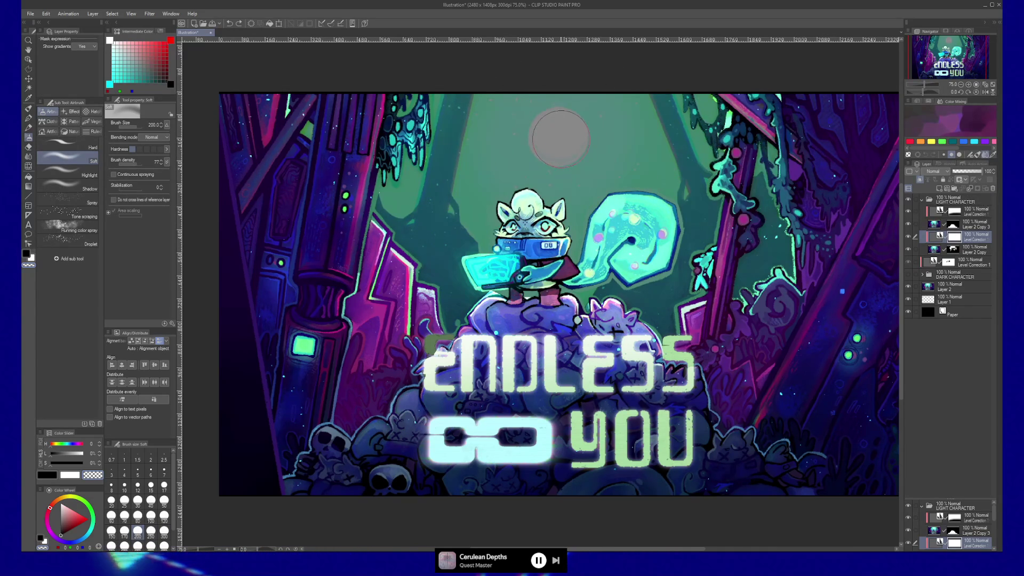
drag(561, 138, 559, 137)
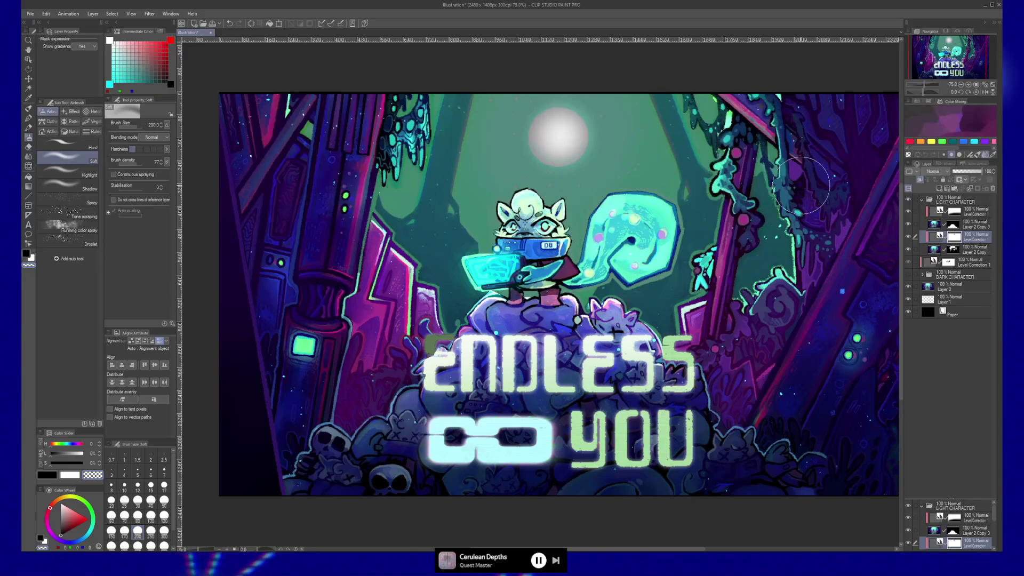
key(ctrl+z)
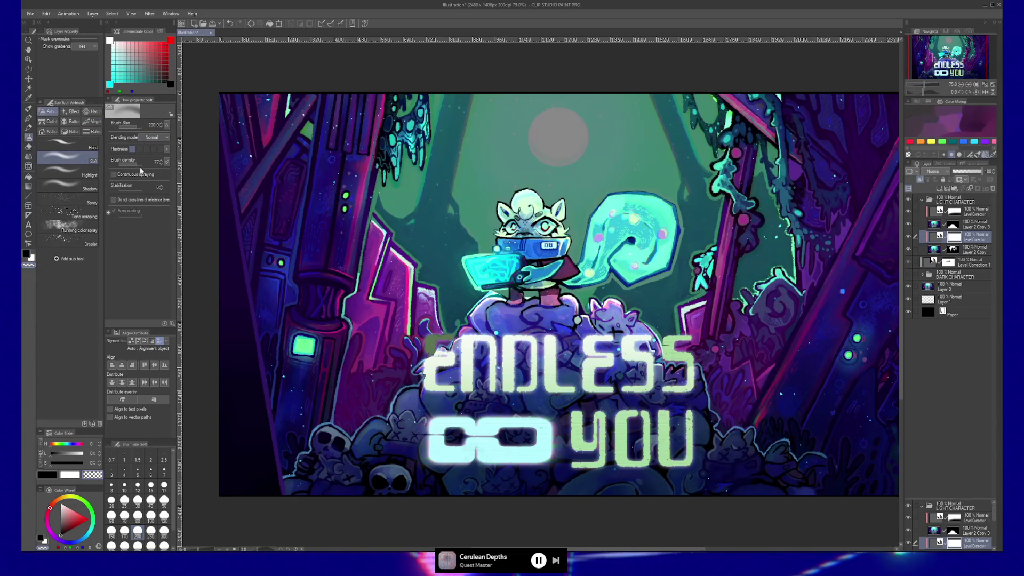
click(28, 110)
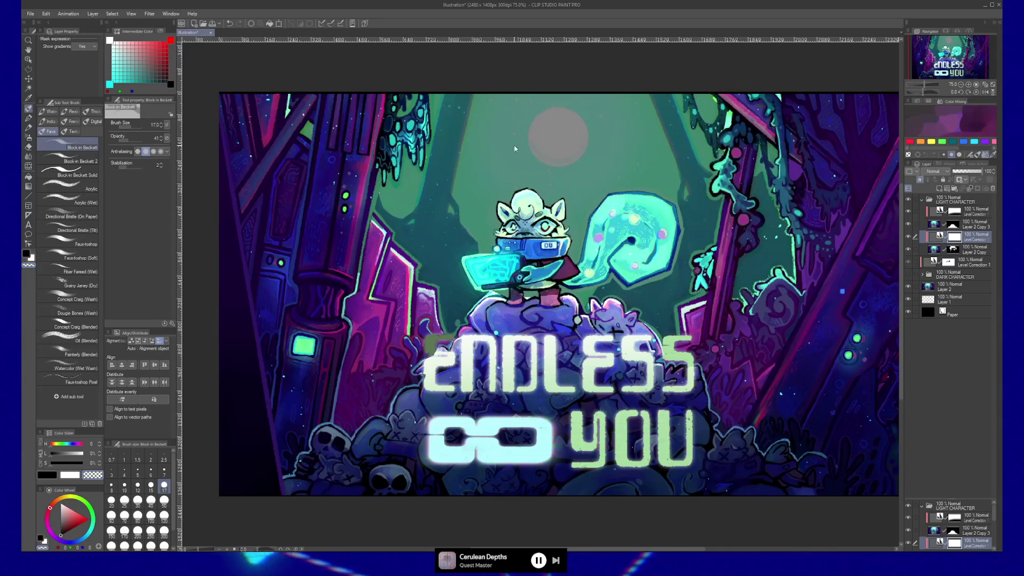
- Paint the moon white on the mask at brush size 247, toggling the correction layer to compare
mouse_move(558, 135)
mouse_down()
mouse_move(591, 135)
mouse_move(581, 135)
mouse_up()
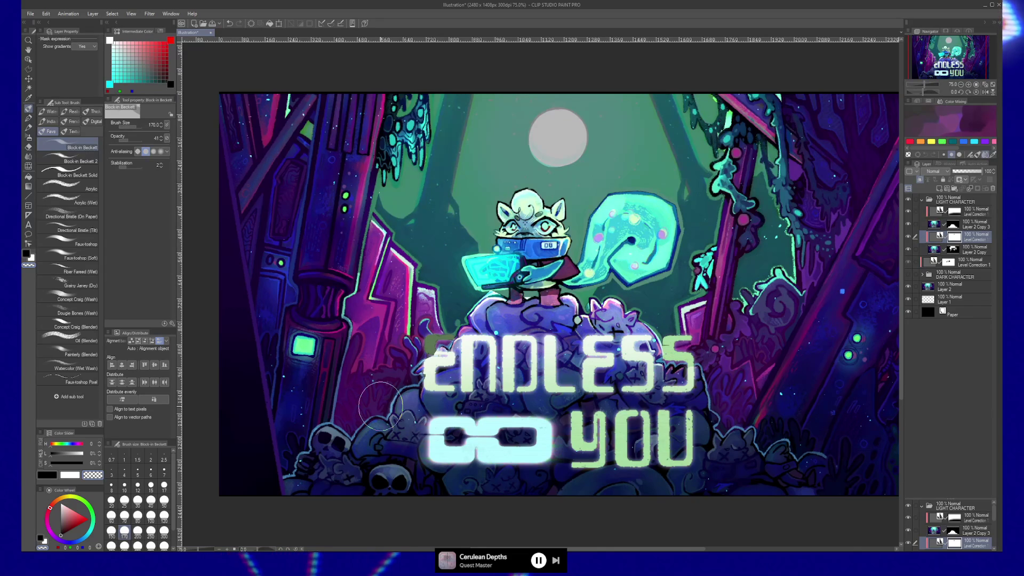
click(907, 238)
click(907, 238)
click(945, 212)
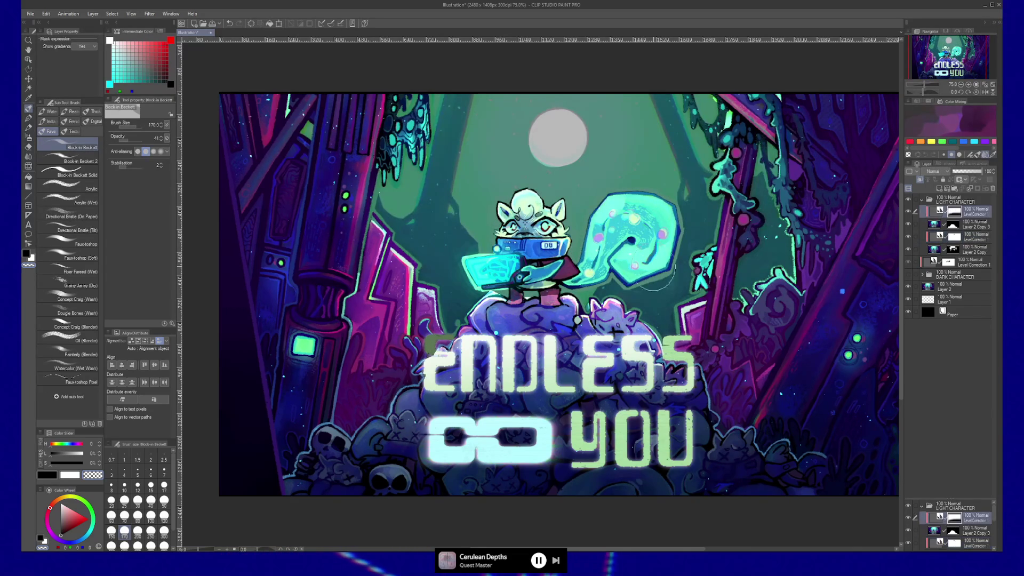
key(e)
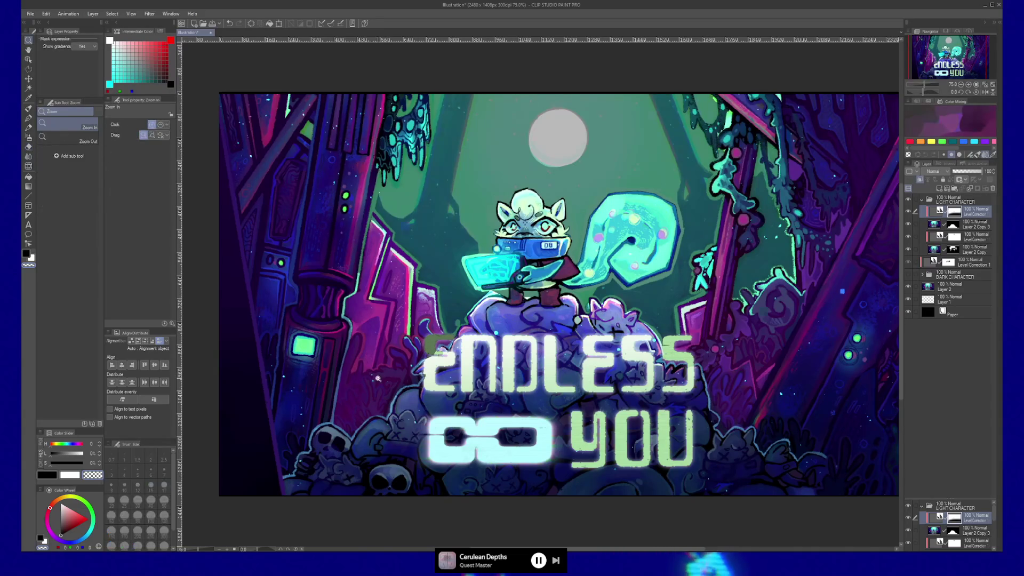
- Zoom in on the title, clear the selection, and pick Layer 2 Copy 3's mask
key(ctrl+plus)
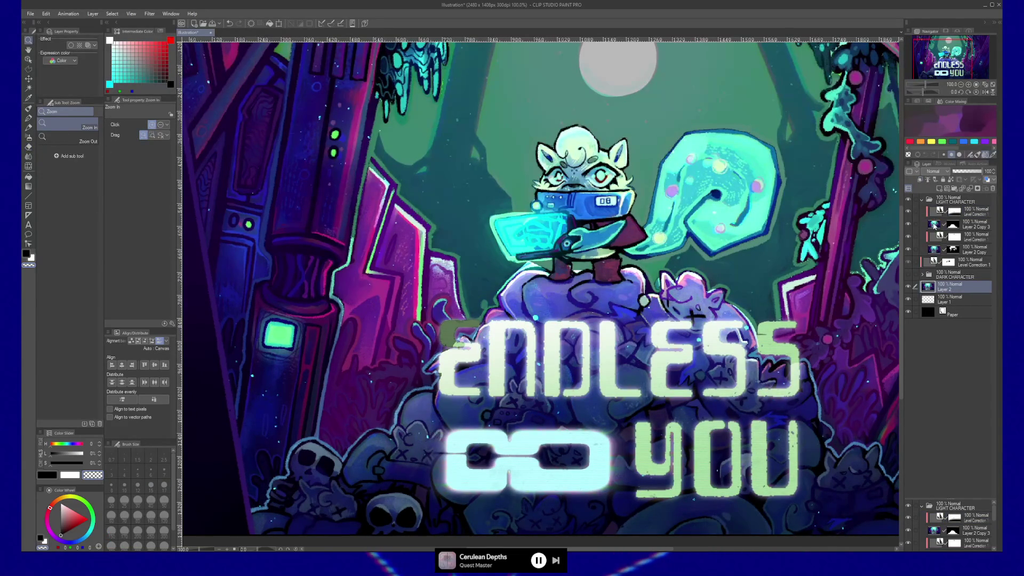
ctrl+click(934, 224)
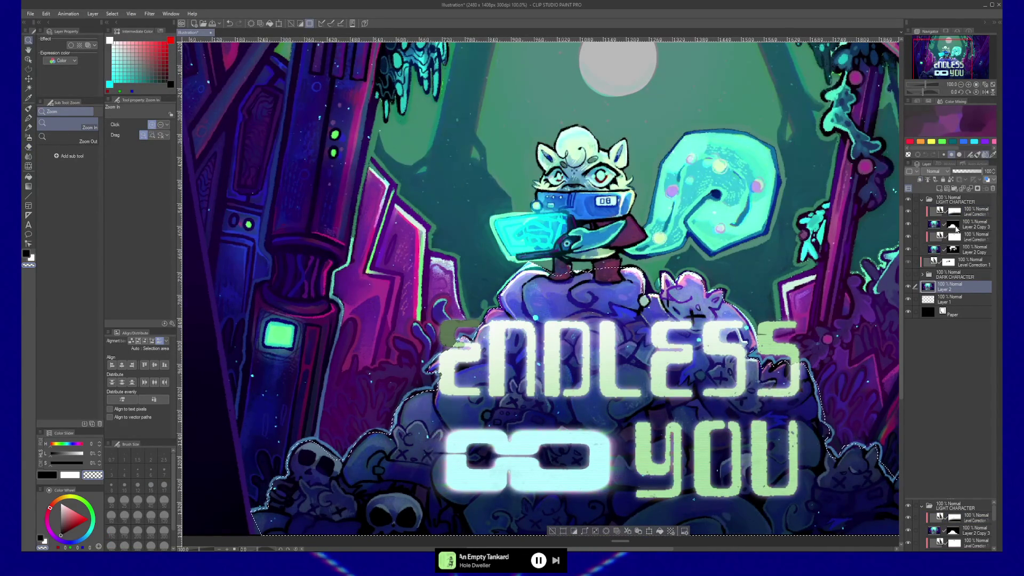
click(957, 228)
key(b)
key(ctrl+d)
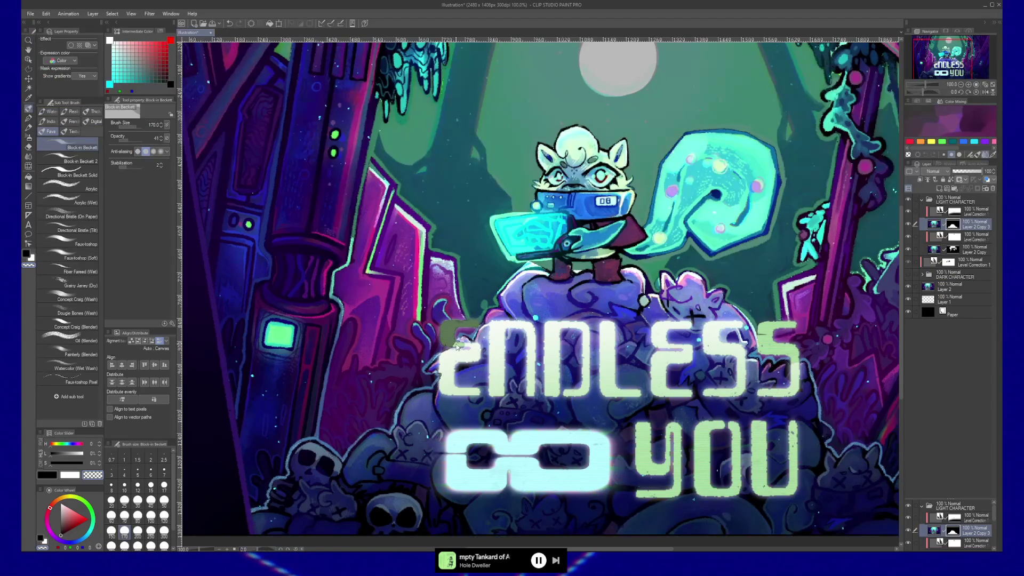
key(e)
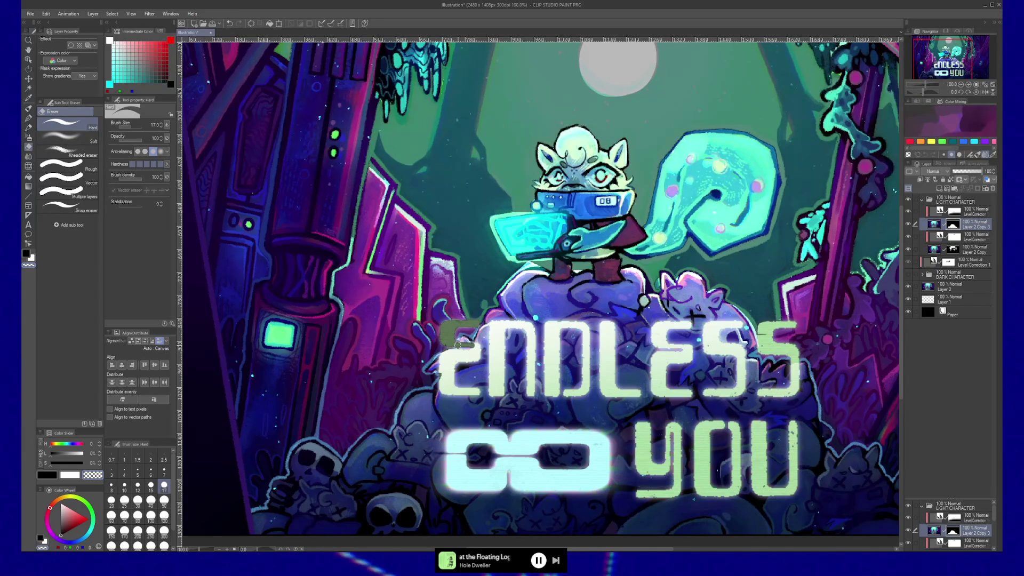
key(b)
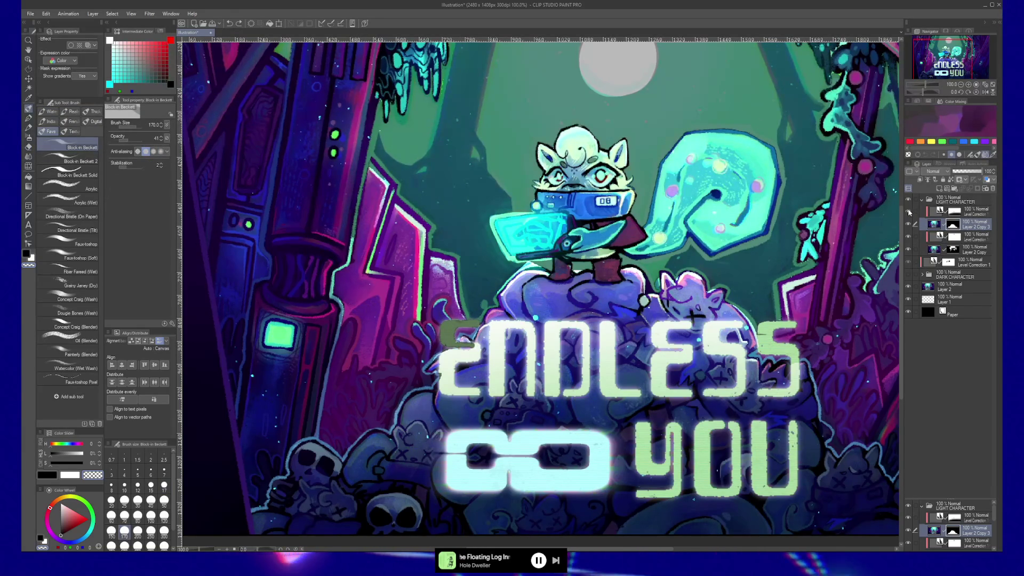
click(909, 225)
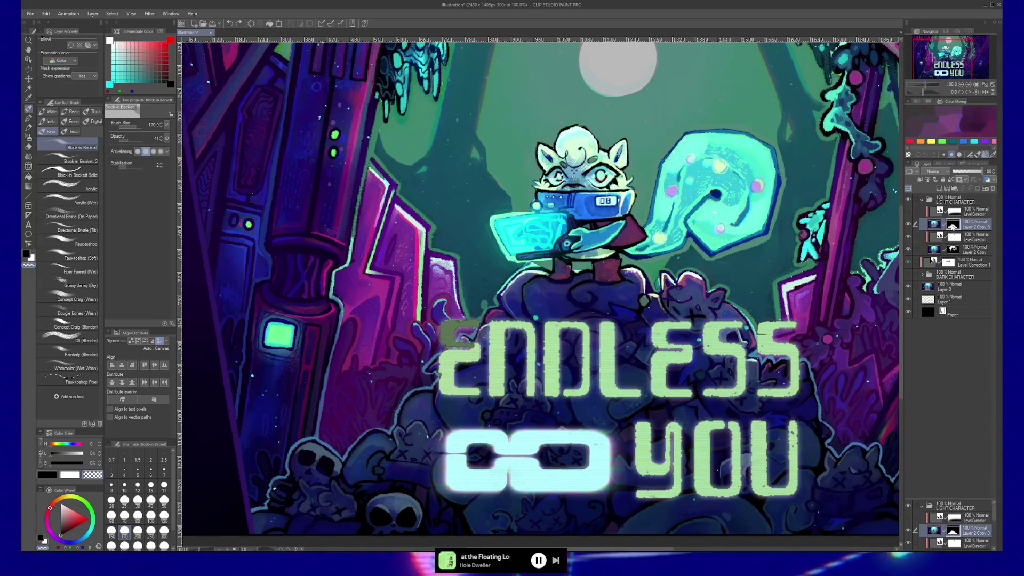
click(909, 224)
click(909, 225)
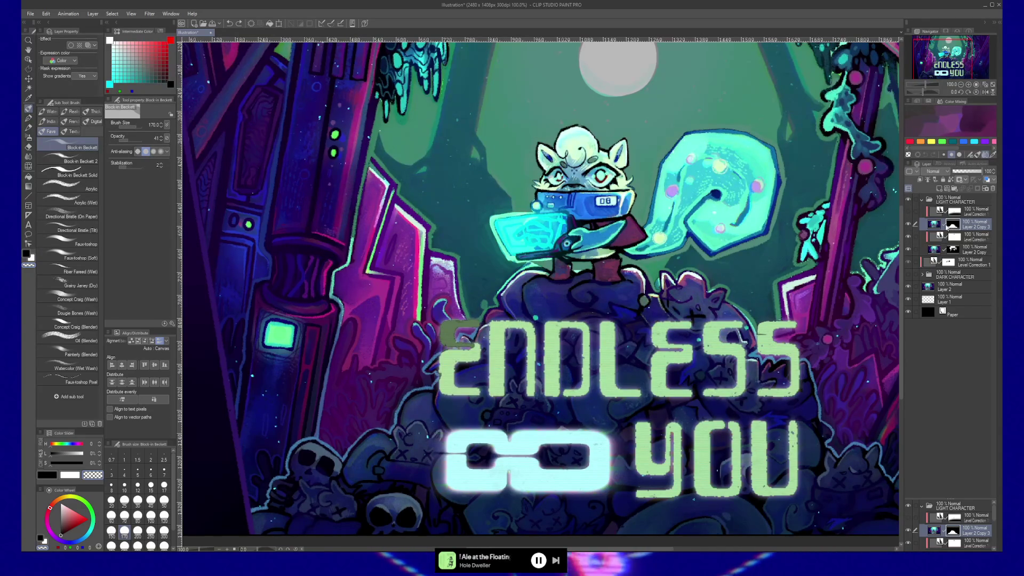
- Paint white at size 20 over the E's dark patch and top-left edge, then re-show Level Correction
key(p)
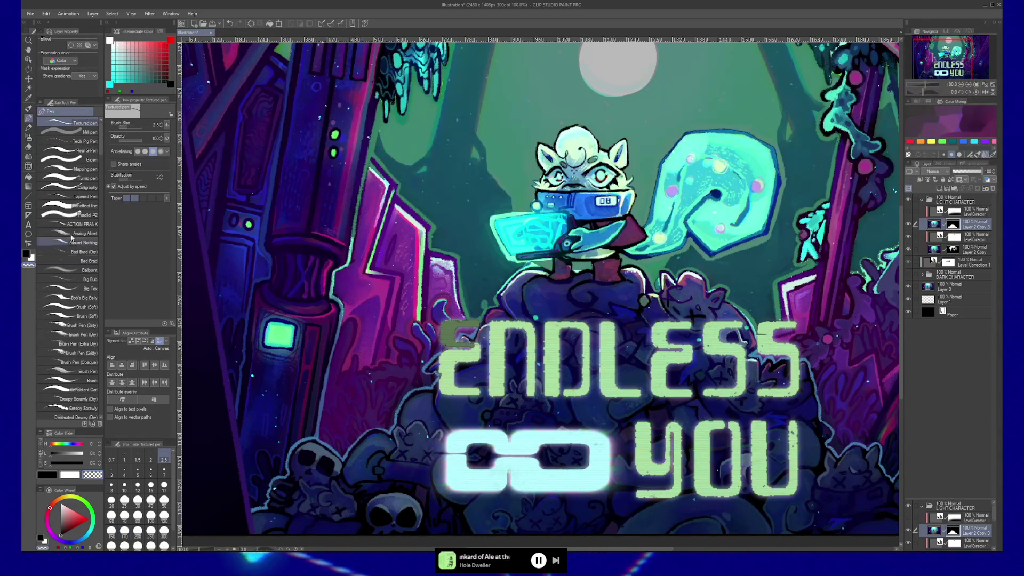
key(b)
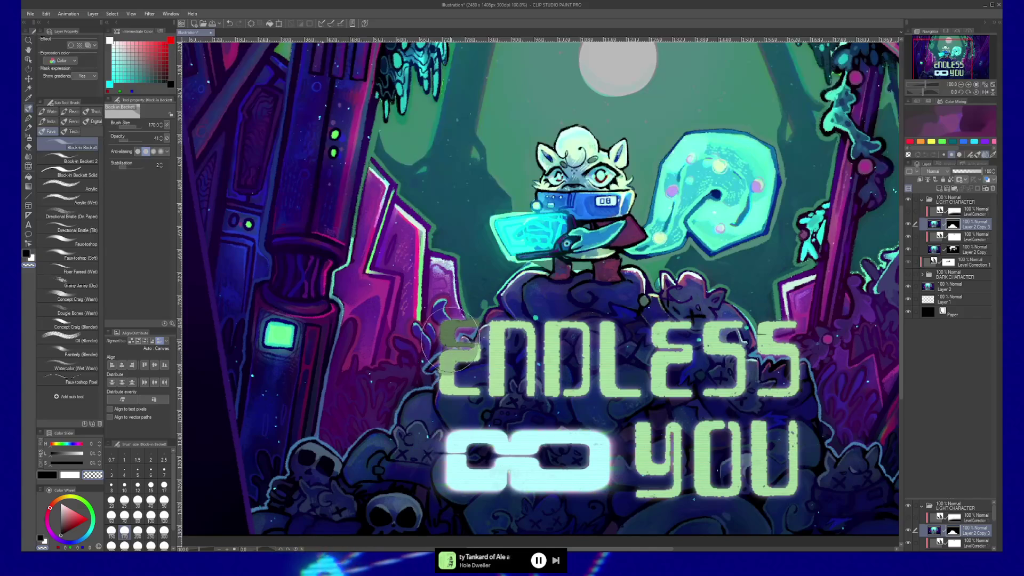
key(x)
mouse_move(458, 337)
mouse_down()
mouse_move(453, 351)
mouse_move(463, 337)
mouse_up()
key(bracketleft)
key(bracketleft)
key(bracketleft)
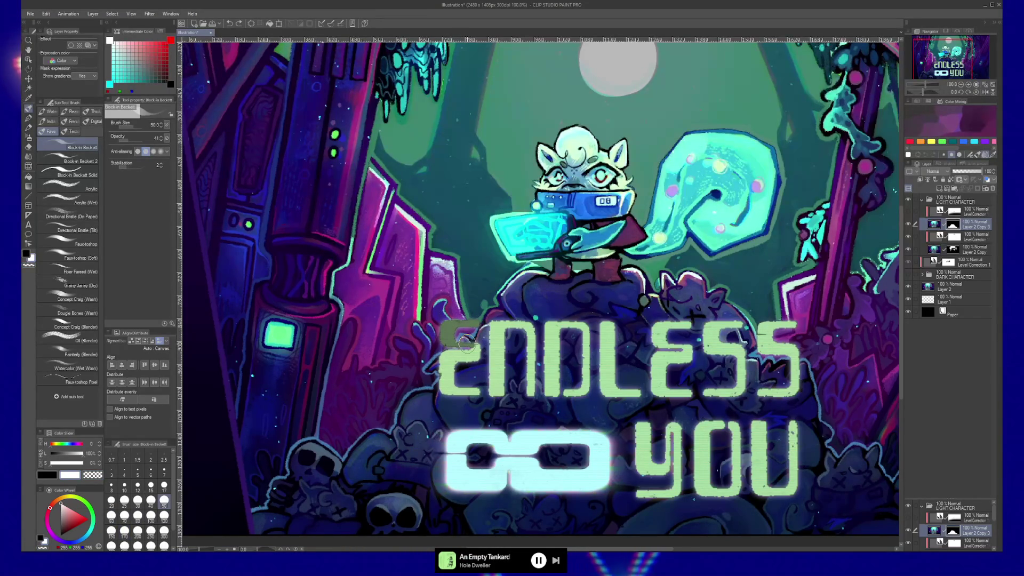
key(bracketleft)
key(bracketleft)
key(bracketleft)
mouse_move(444, 327)
mouse_down()
mouse_move(461, 323)
mouse_move(451, 334)
mouse_up()
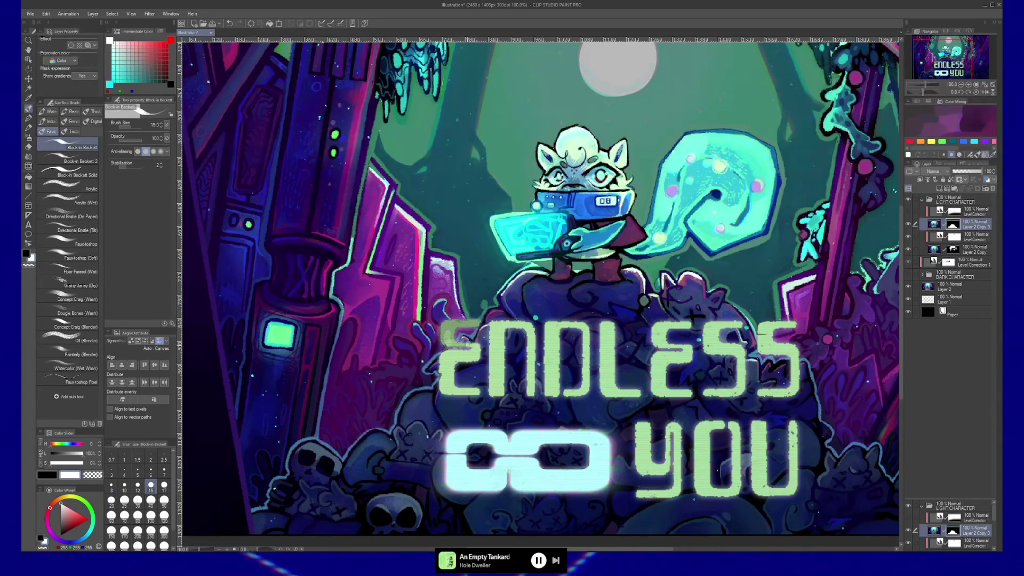
mouse_move(477, 321)
mouse_down()
mouse_move(448, 326)
mouse_move(446, 339)
mouse_up()
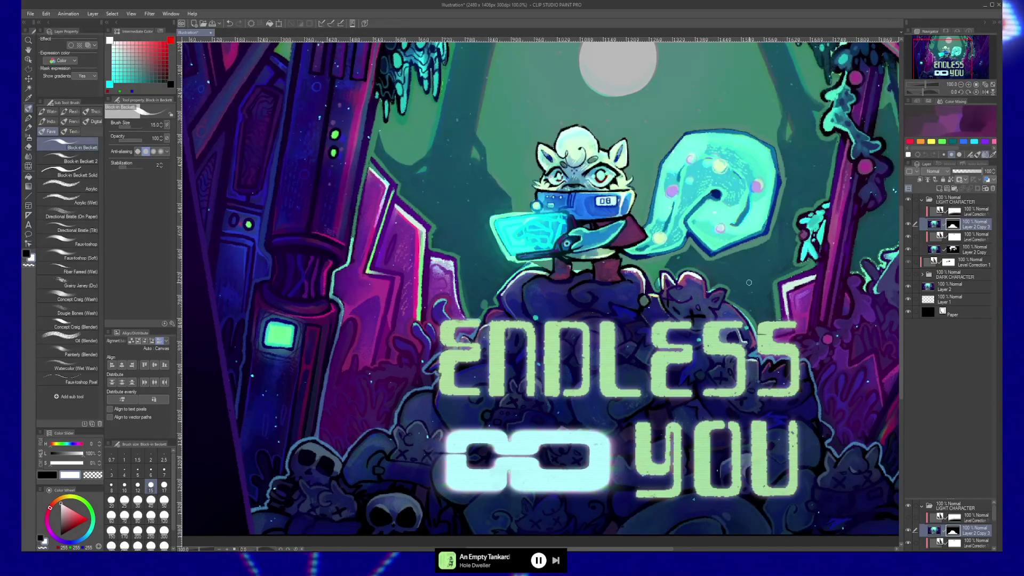
click(909, 211)
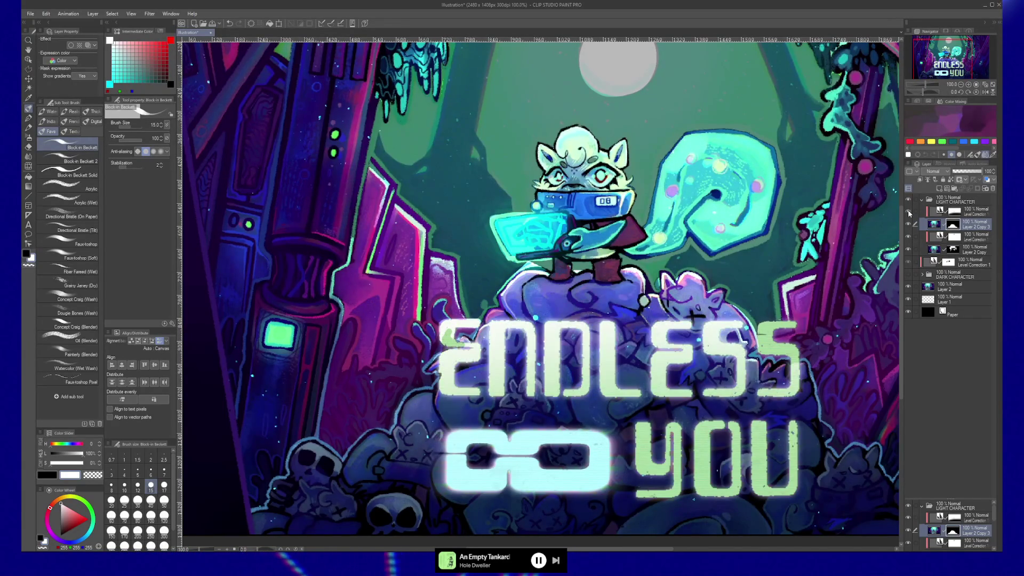
click(956, 213)
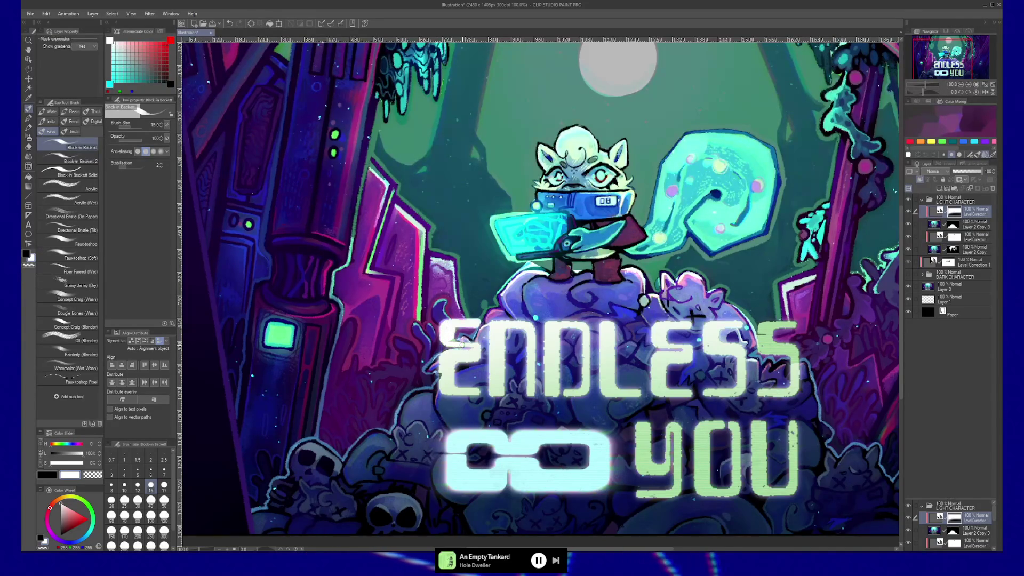
ctrl+alt+click(630, 382)
click(722, 371)
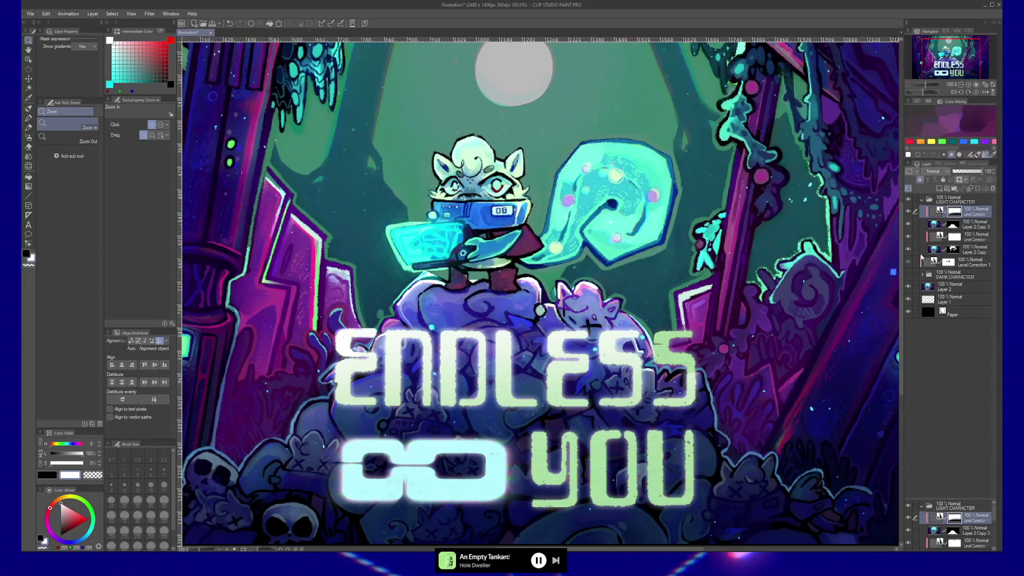
click(942, 228)
key(b)
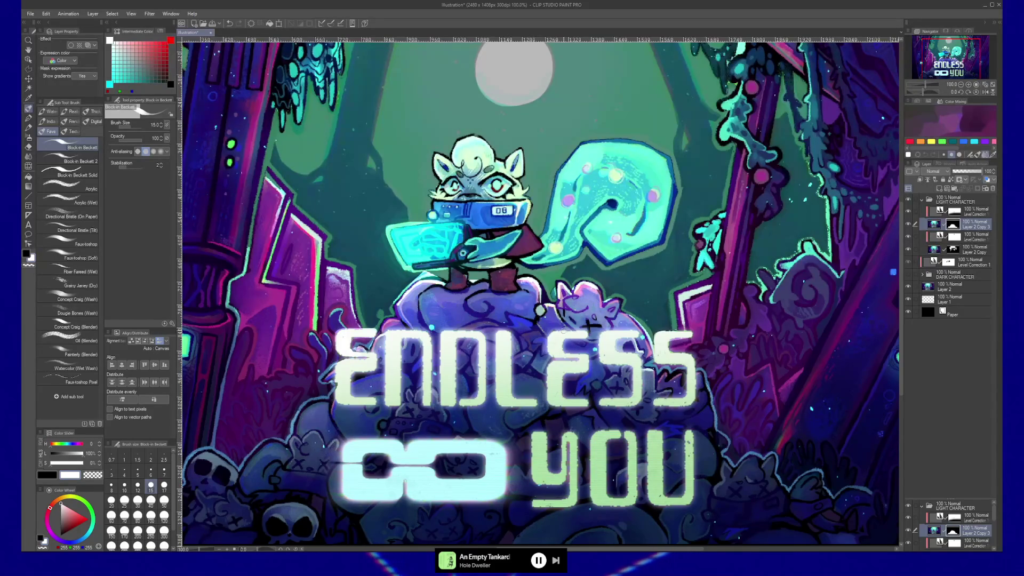
ctrl+alt+click(483, 356)
drag(574, 340, 600, 345)
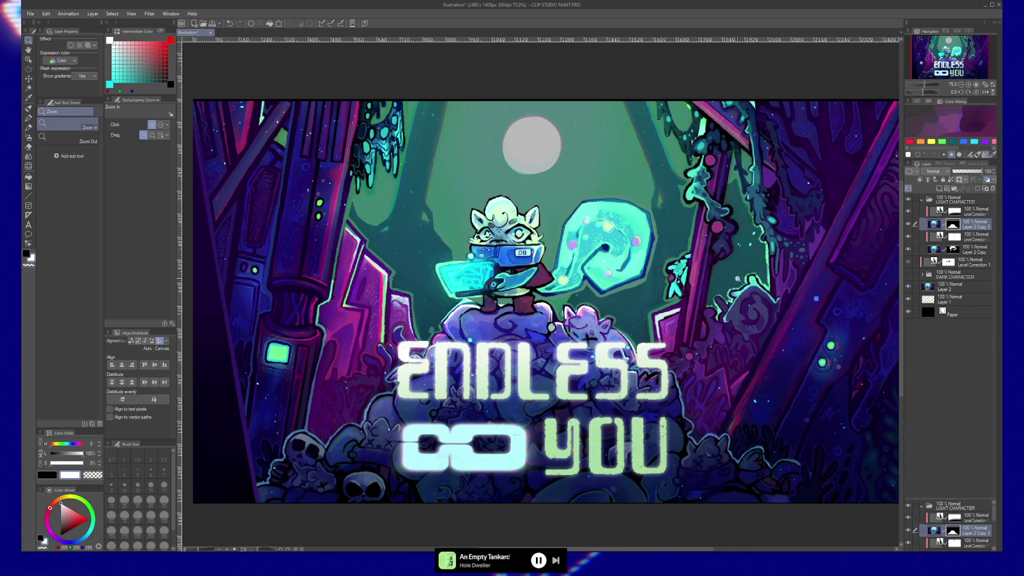
- Re-show the hidden layer and DARK CHARACTER folder, then add empty Layer 3 above Level Correction 1
click(910, 228)
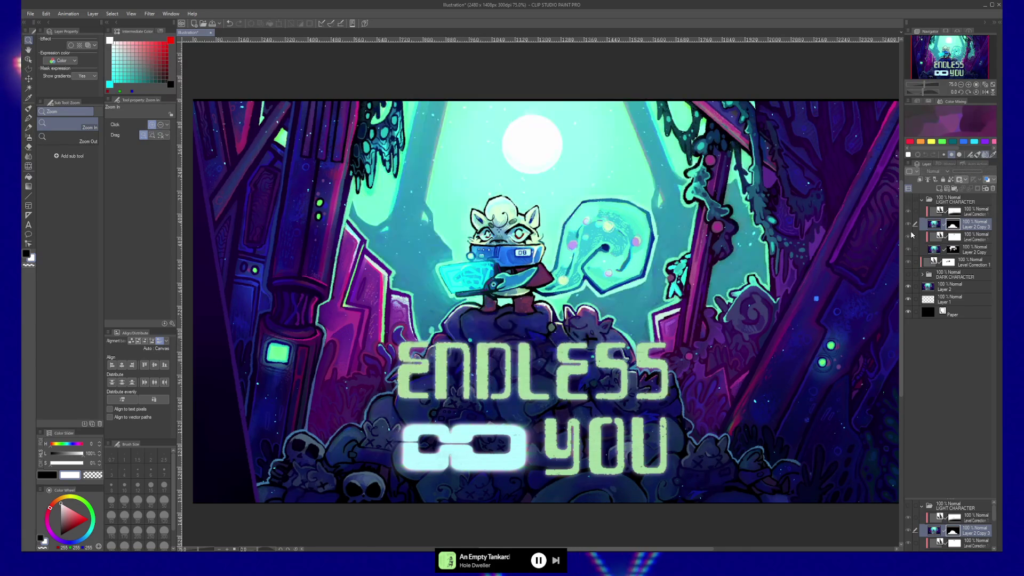
click(909, 275)
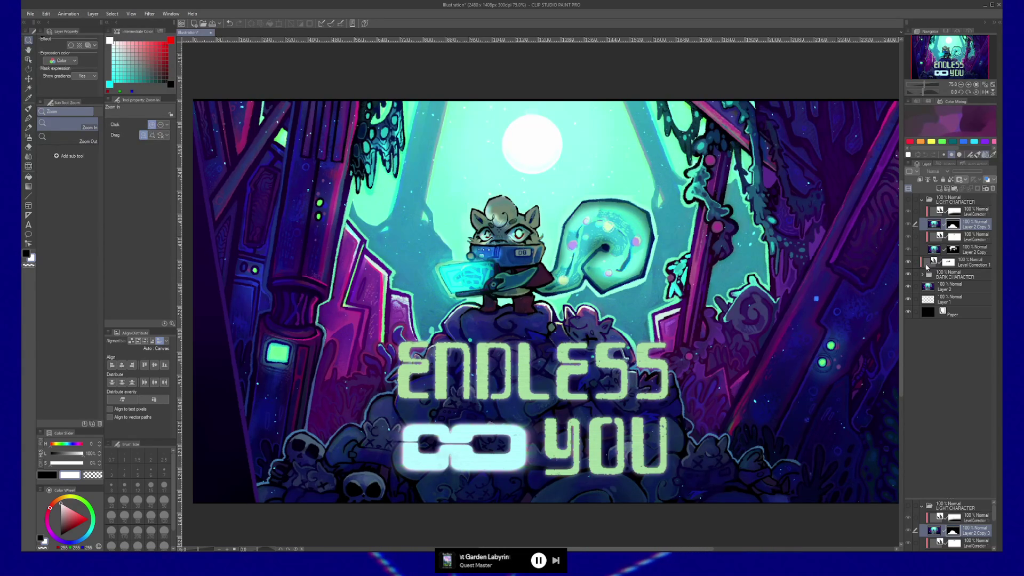
click(951, 261)
key(b)
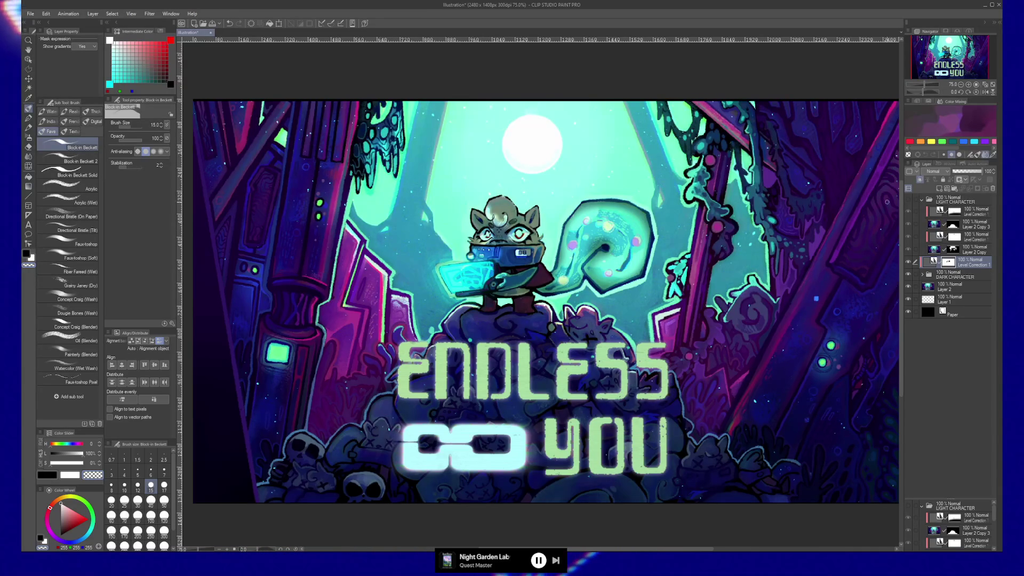
key(ctrl+shift+n)
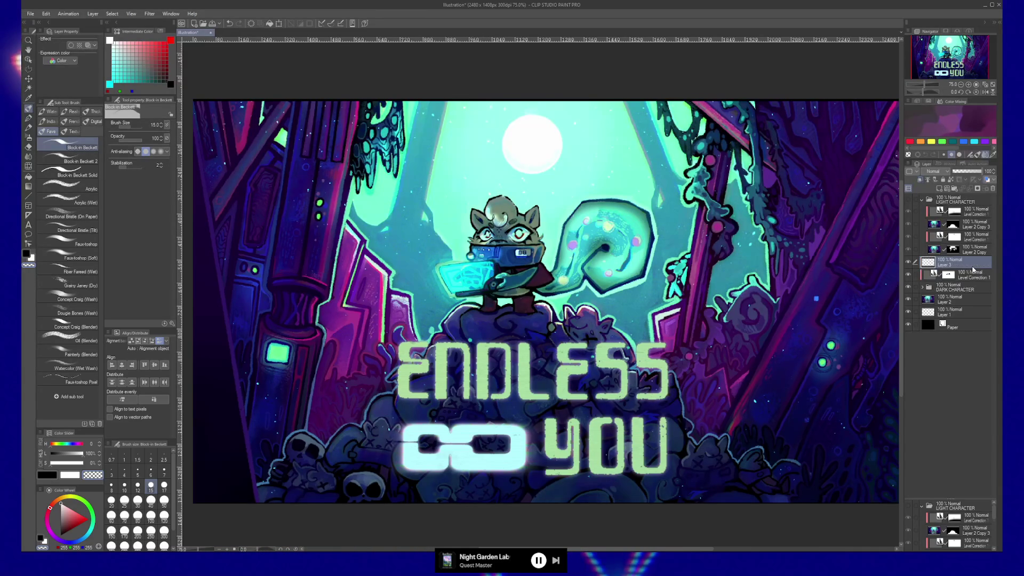
- Set Layer 3's blending mode to Screen
key(b)
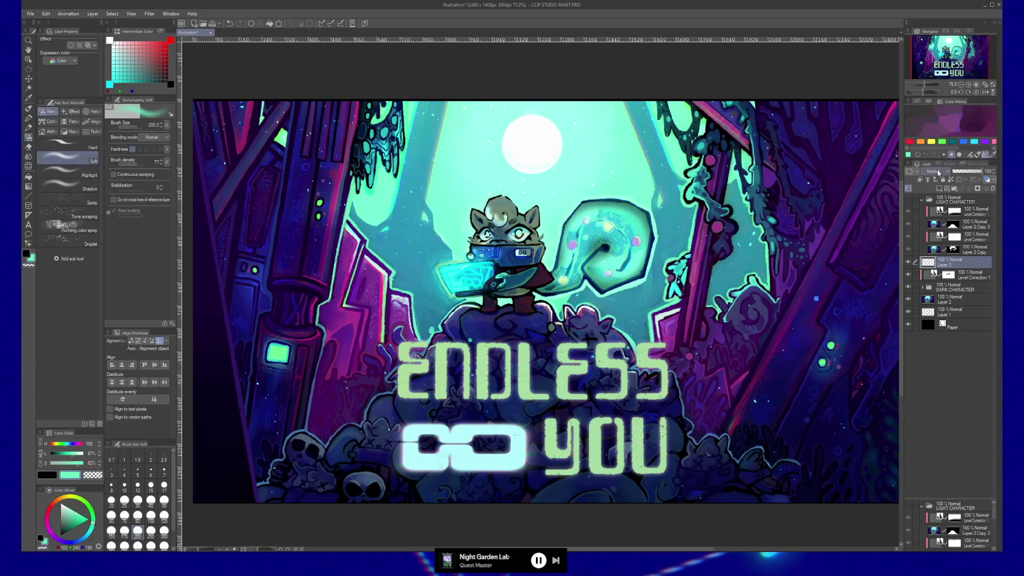
click(935, 171)
click(948, 245)
click(935, 172)
click(930, 231)
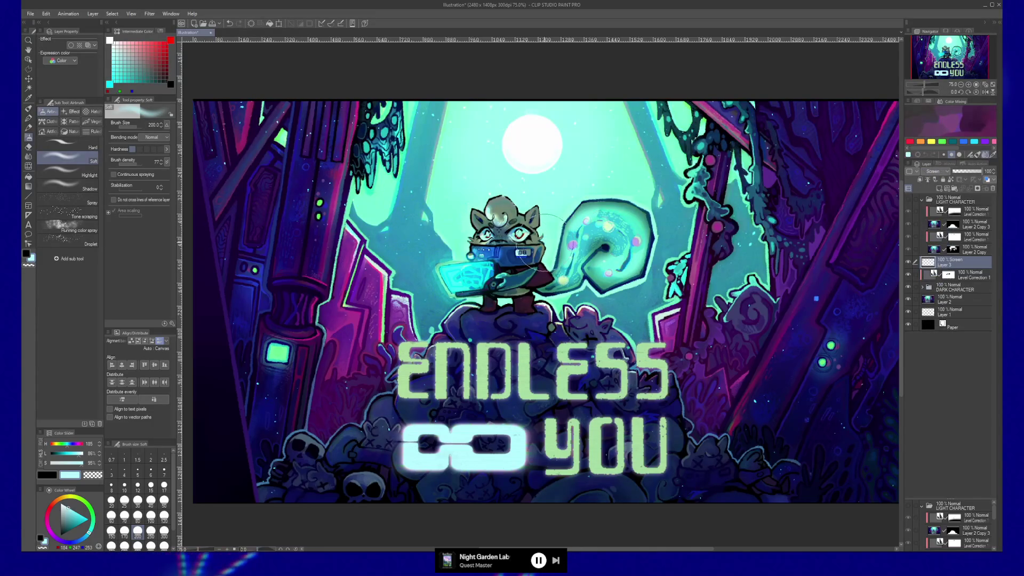
- Airbrush a cyan glow over the tablet at size 120 and erase the excess
key(bracketleft)
key(bracketleft)
key(bracketleft)
drag(487, 270, 454, 281)
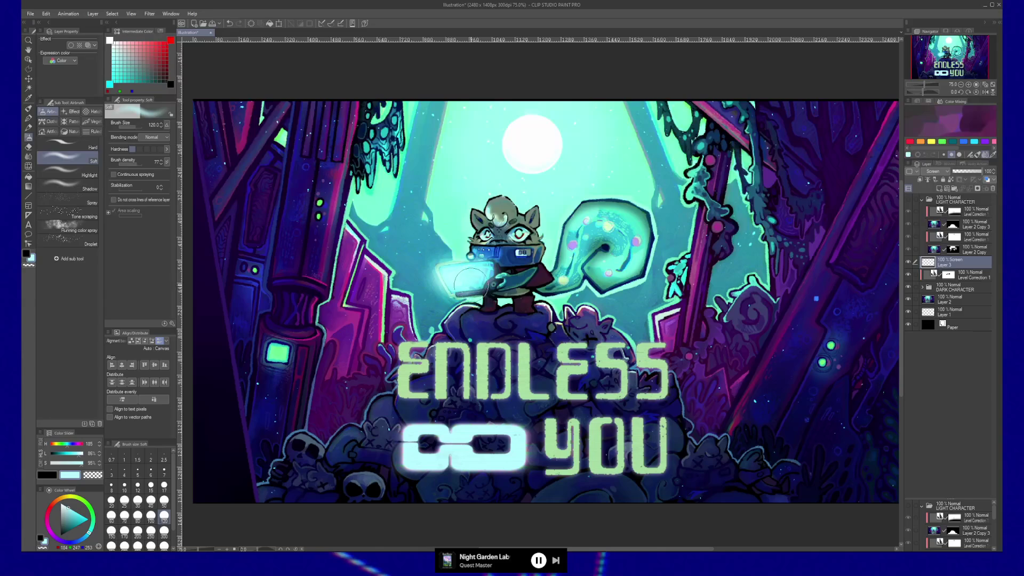
key(bracketleft)
key(bracketleft)
key(bracketleft)
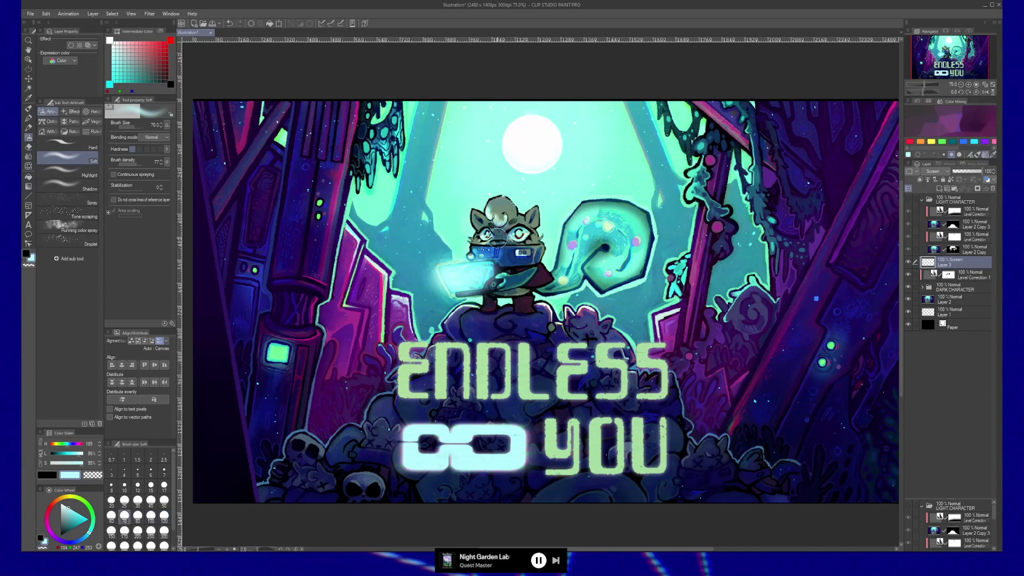
key(bracketleft)
key(bracketleft)
key(bracketleft)
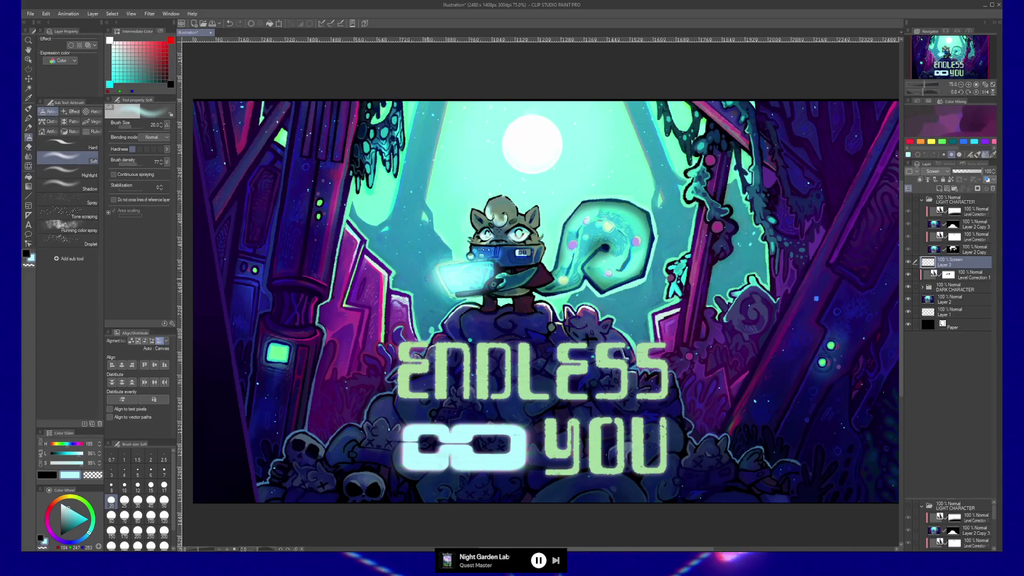
key(e)
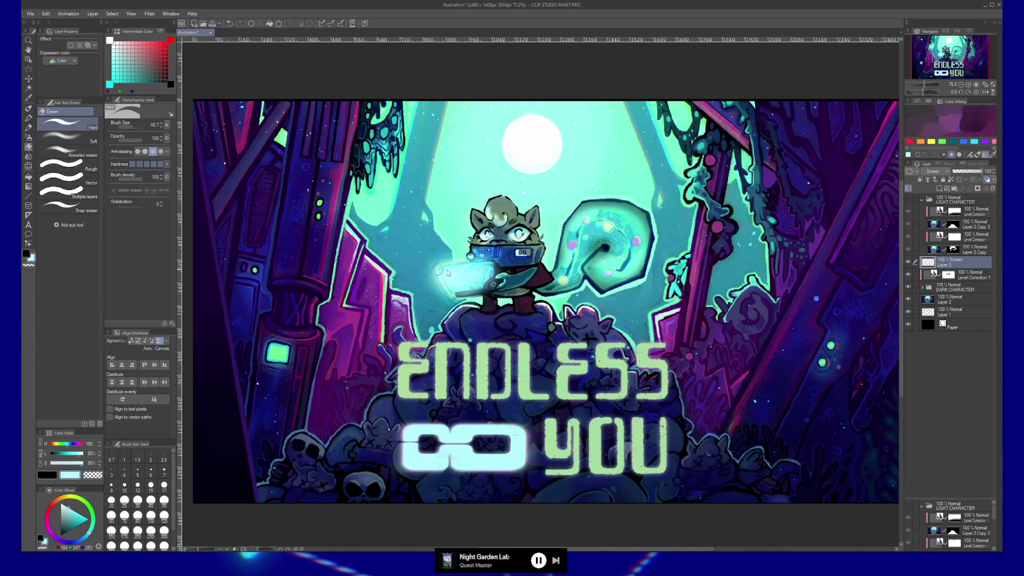
drag(453, 275, 430, 283)
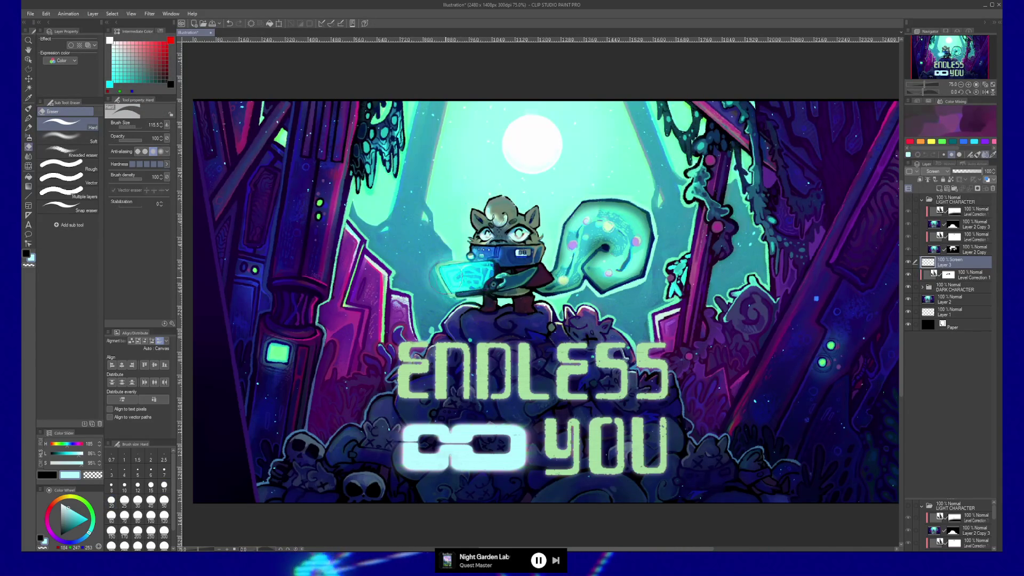
key(b)
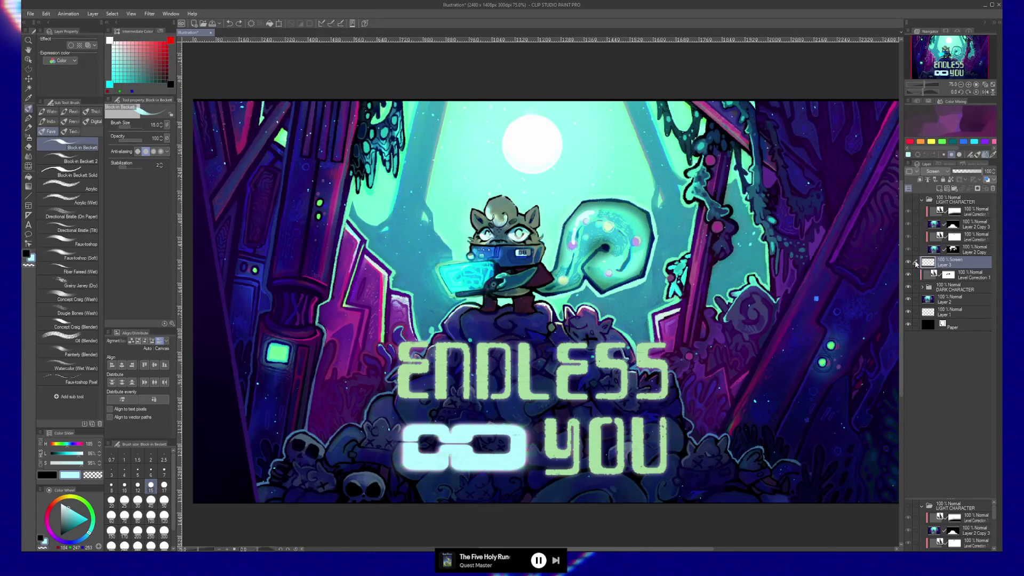
shift+click(955, 288)
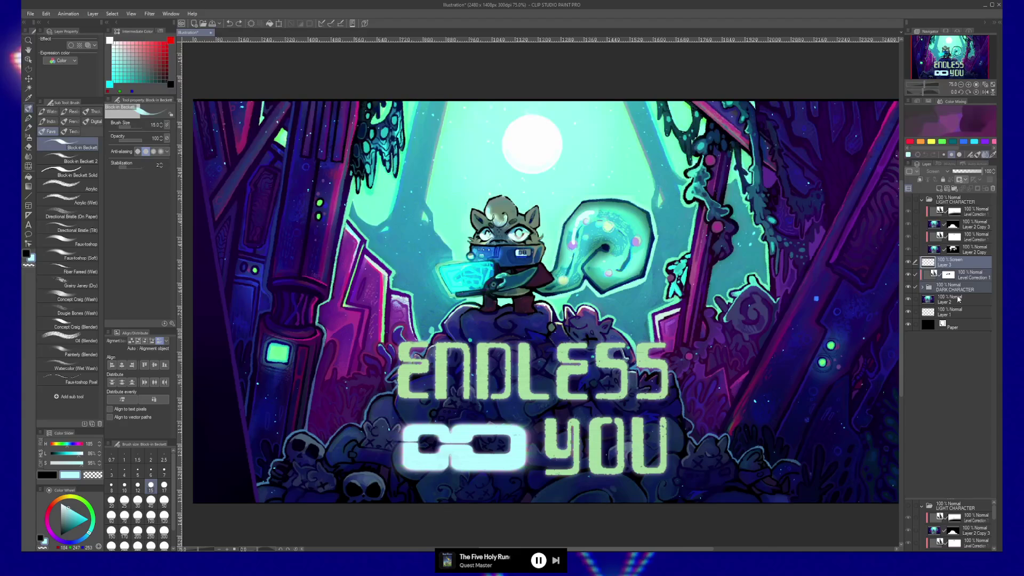
key(ctrl+g)
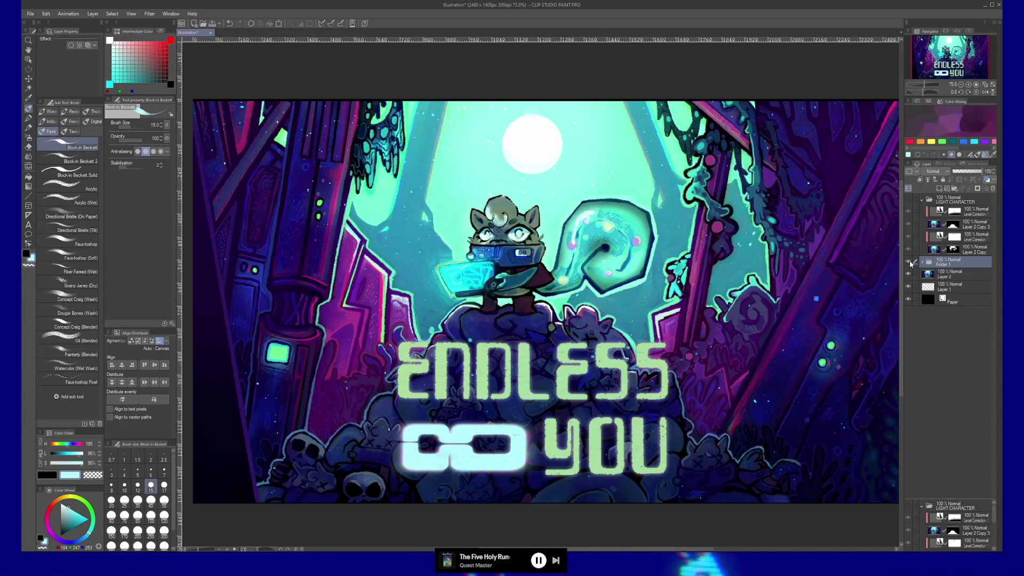
click(909, 262)
click(909, 199)
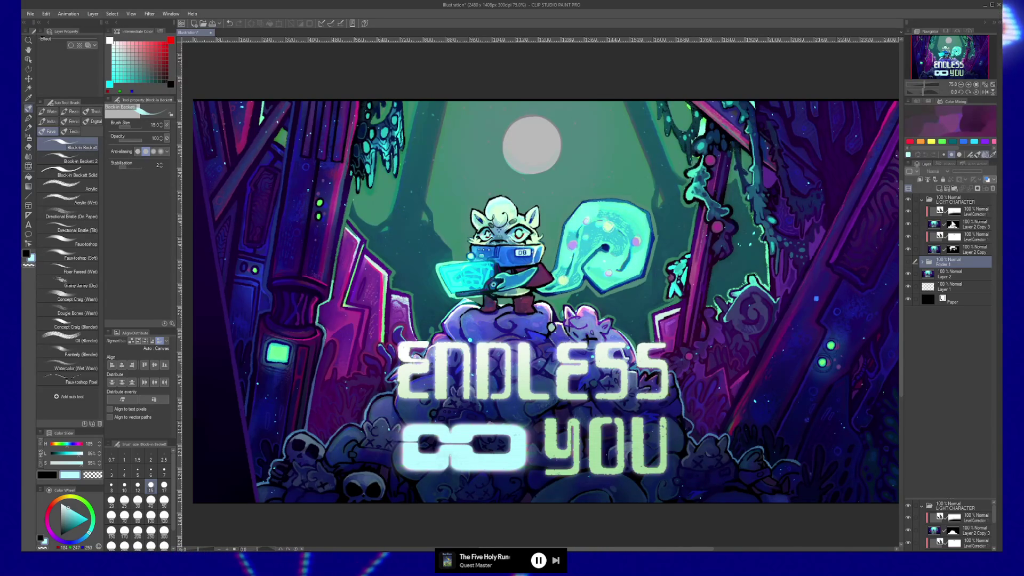
click(906, 212)
click(907, 212)
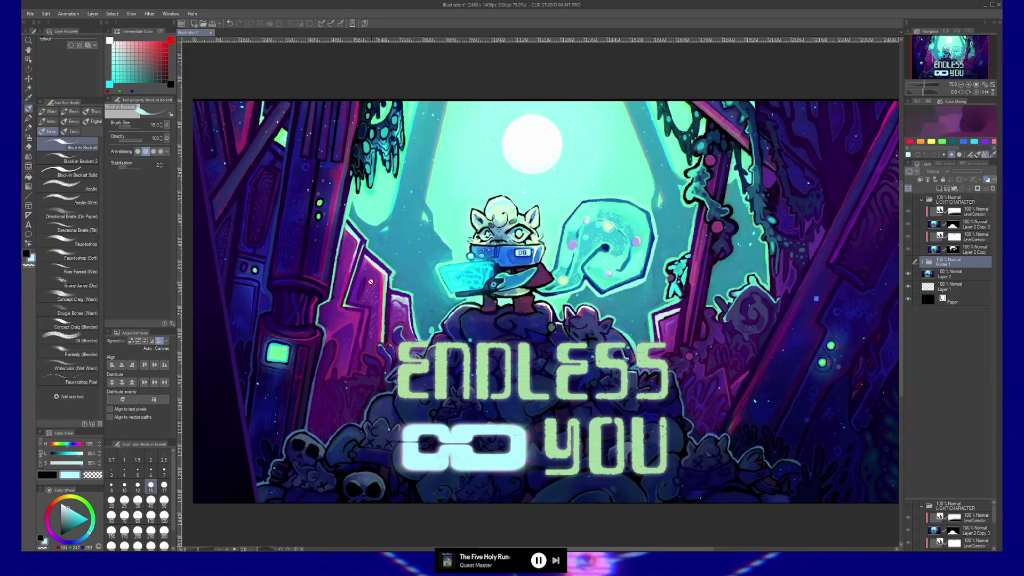
click(908, 199)
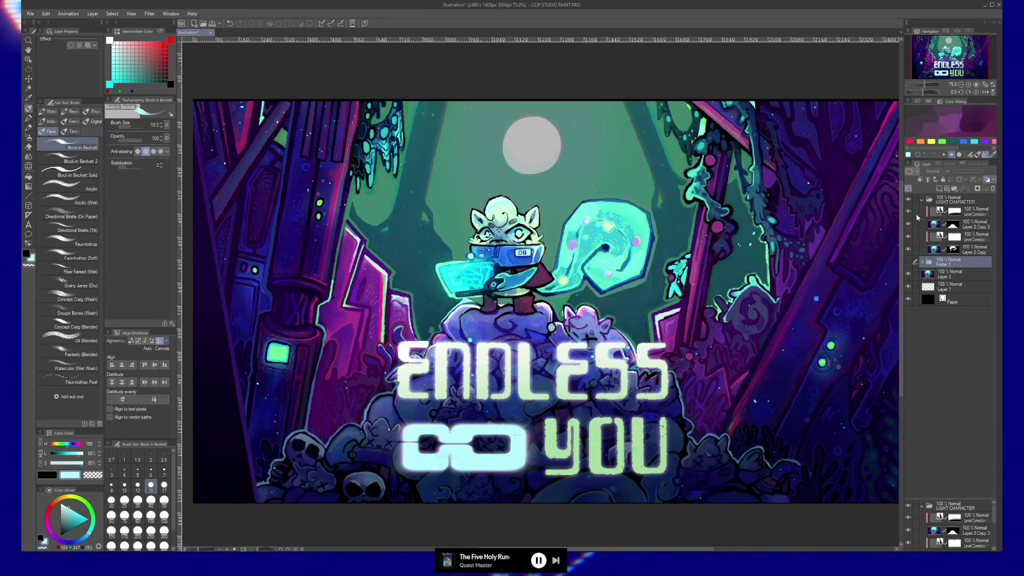
click(909, 236)
click(909, 237)
click(909, 237)
click(909, 236)
double_click(939, 236)
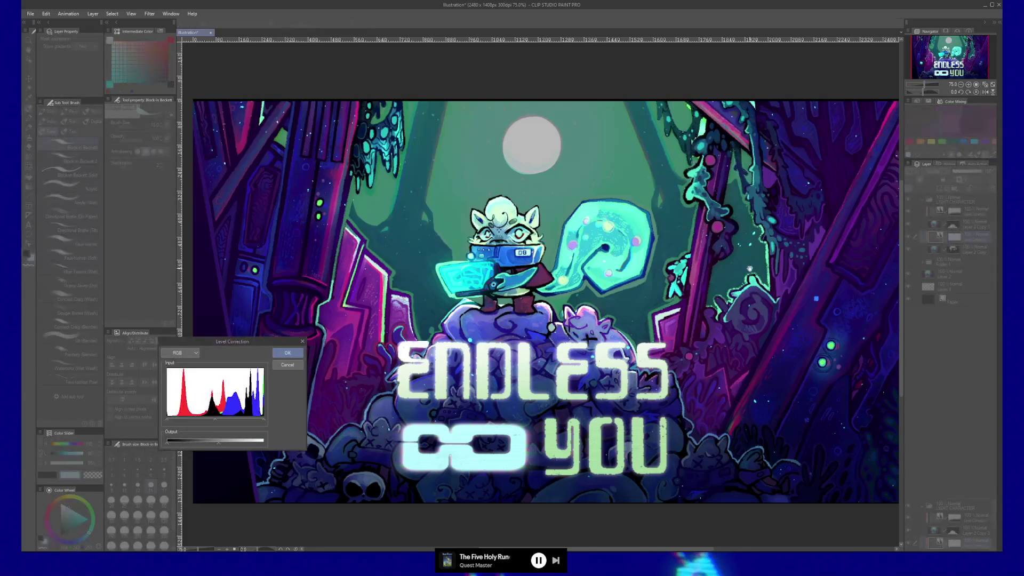
click(181, 353)
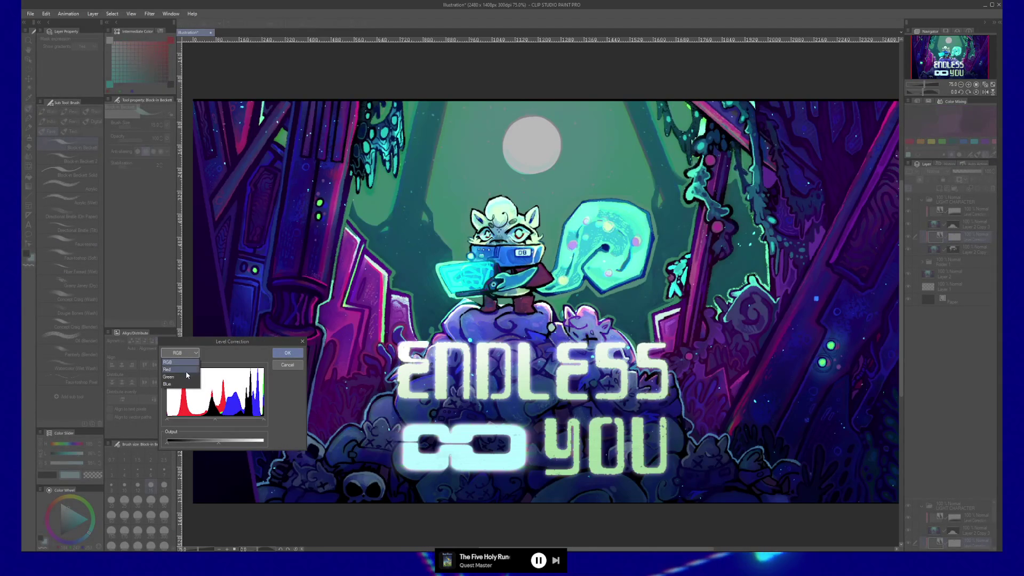
key(Escape)
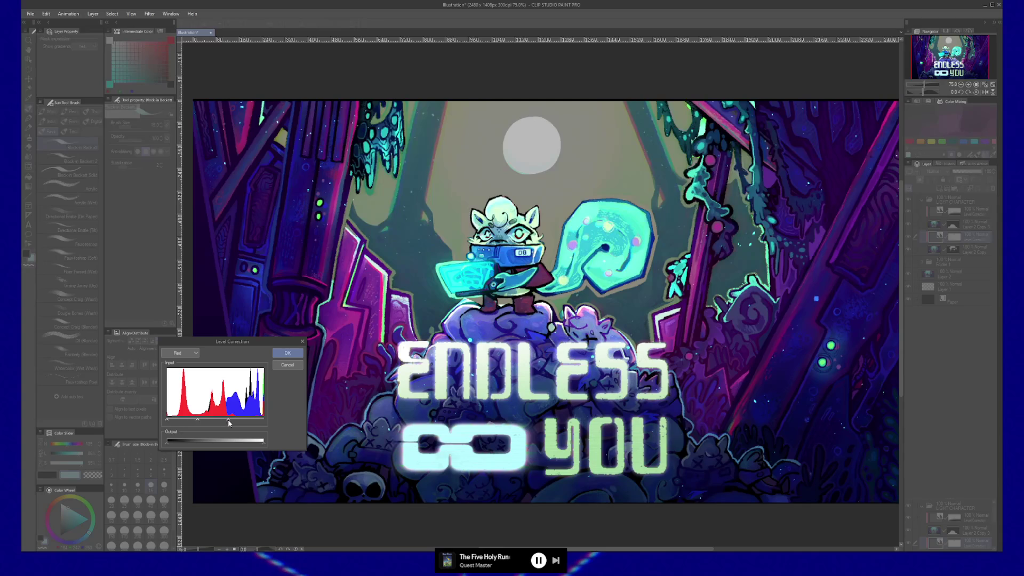
drag(215, 420, 214, 421)
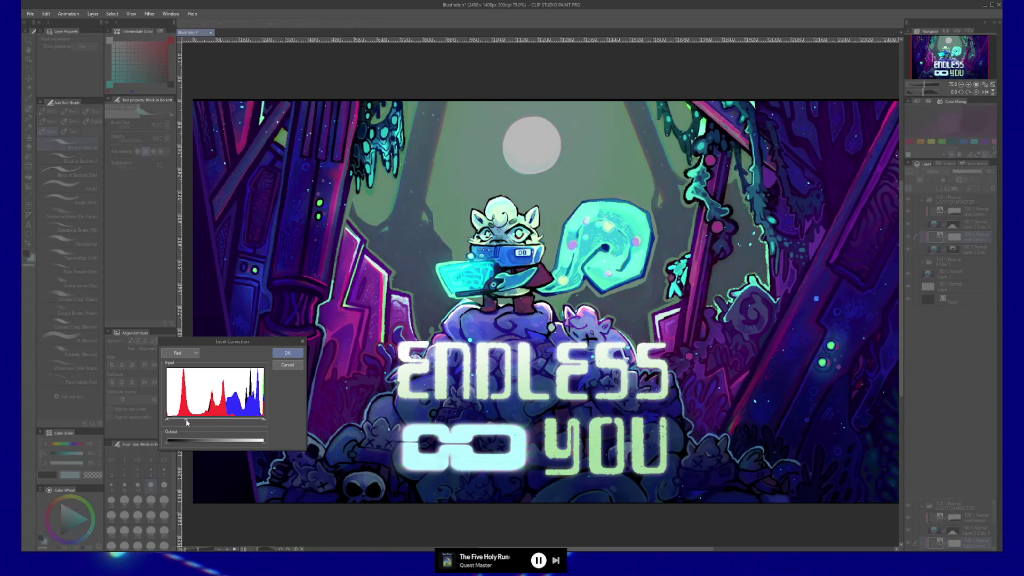
drag(209, 424, 217, 420)
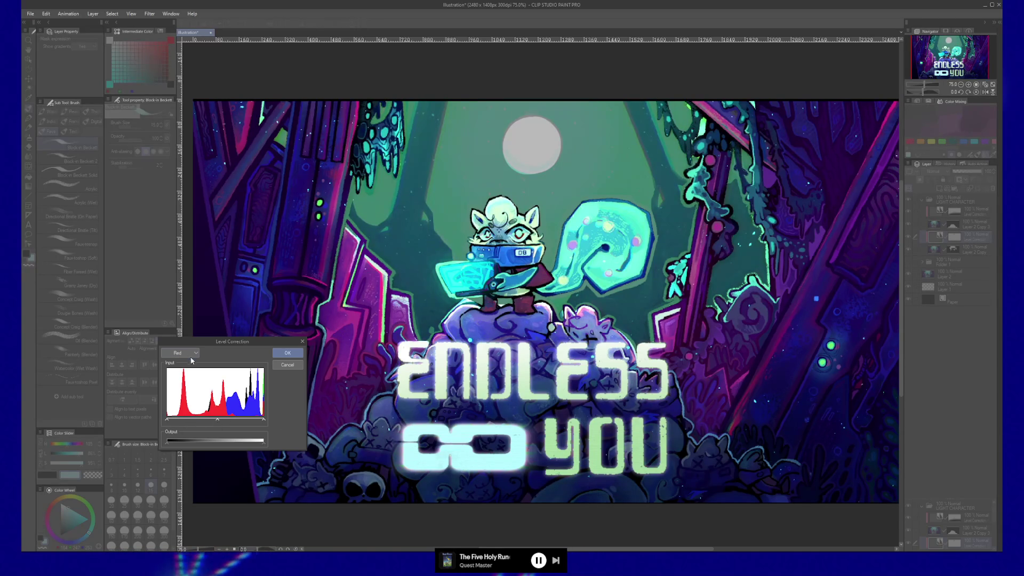
click(180, 353)
click(186, 382)
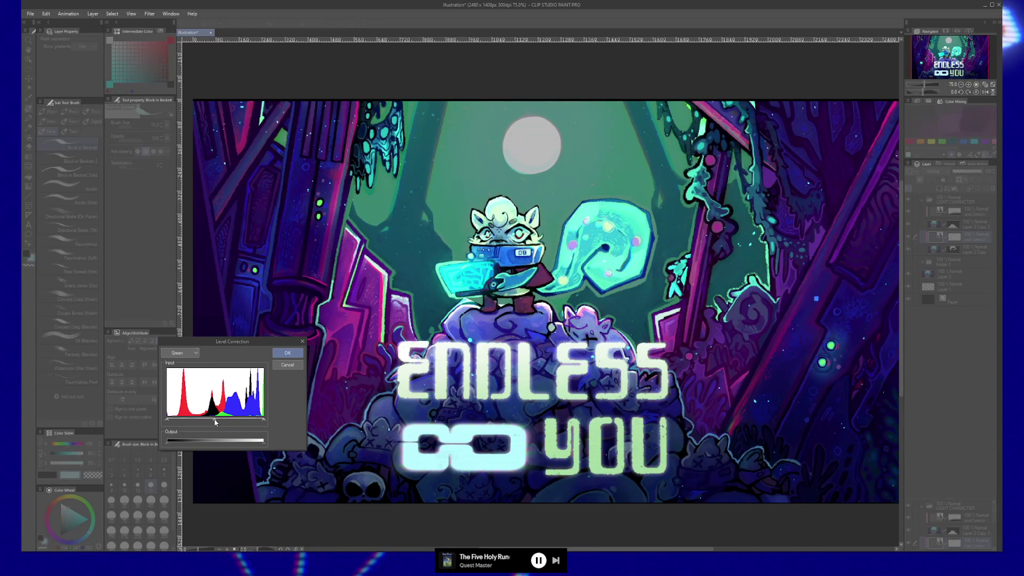
mouse_move(215, 420)
mouse_down()
mouse_move(199, 422)
mouse_move(234, 422)
mouse_up()
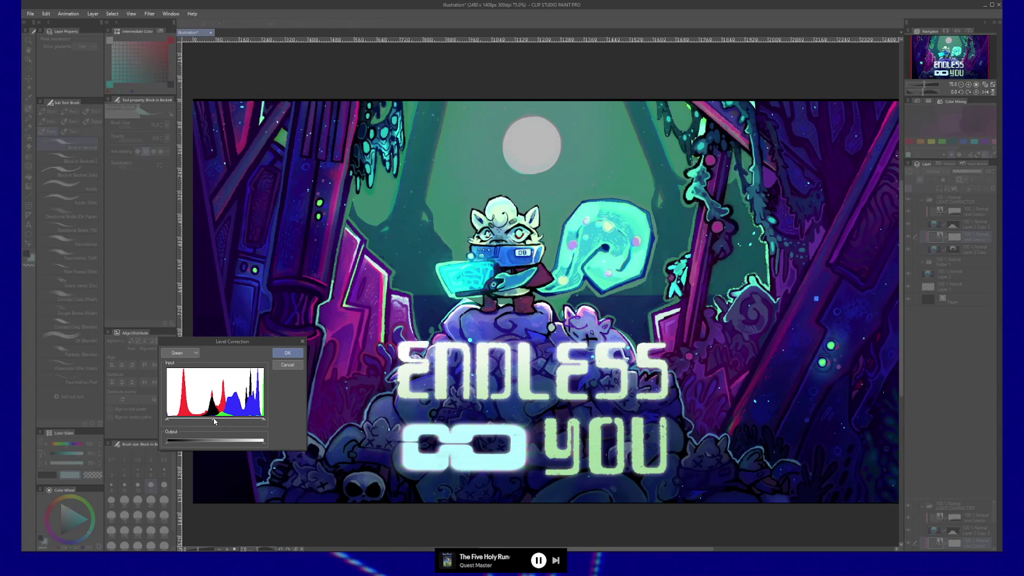
click(179, 352)
click(181, 387)
mouse_move(213, 420)
mouse_down()
mouse_move(195, 420)
mouse_move(240, 421)
mouse_move(193, 421)
mouse_up()
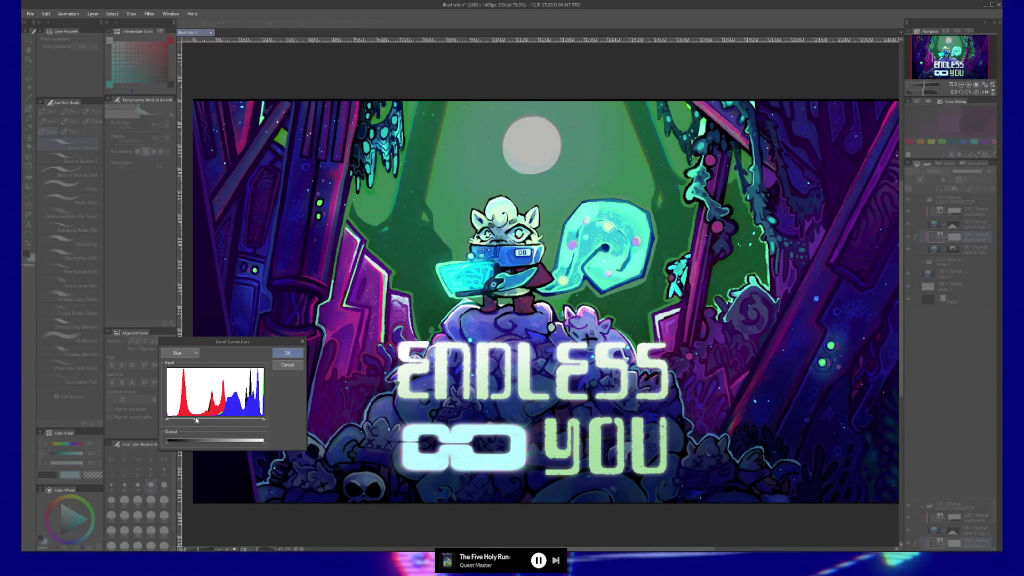
drag(189, 420, 187, 420)
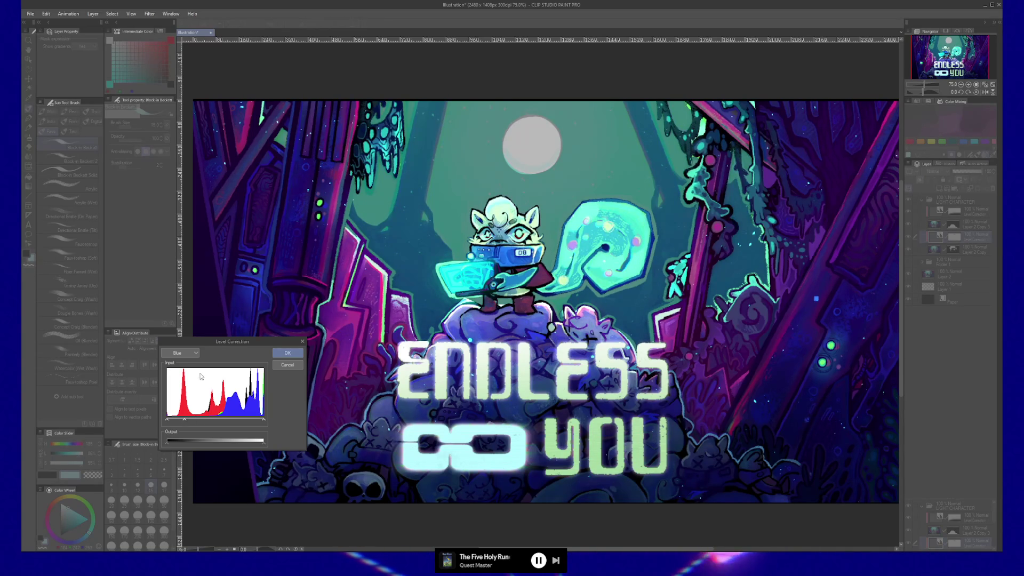
click(191, 354)
click(182, 371)
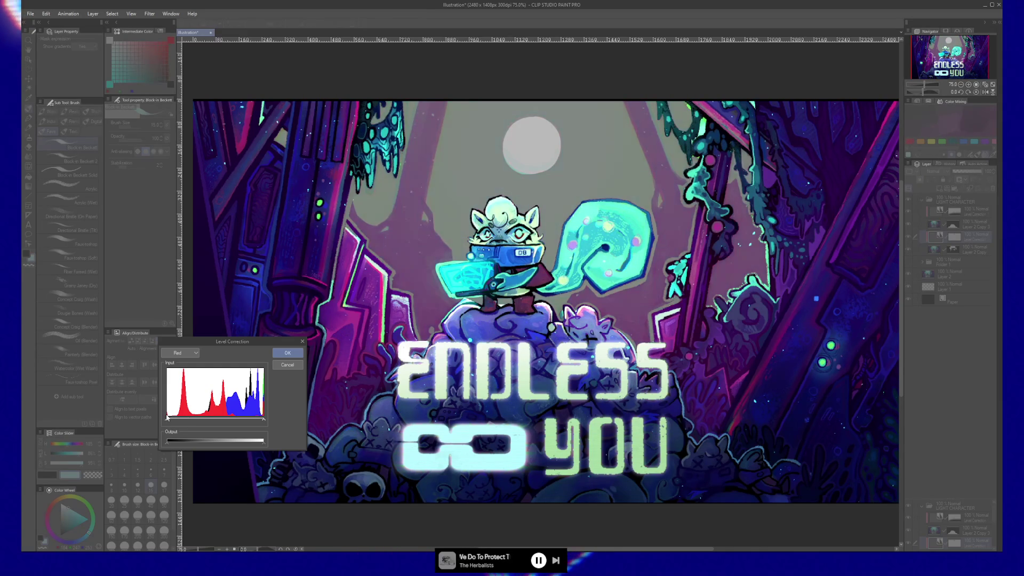
drag(167, 417, 184, 419)
click(196, 353)
click(188, 380)
drag(215, 420, 230, 422)
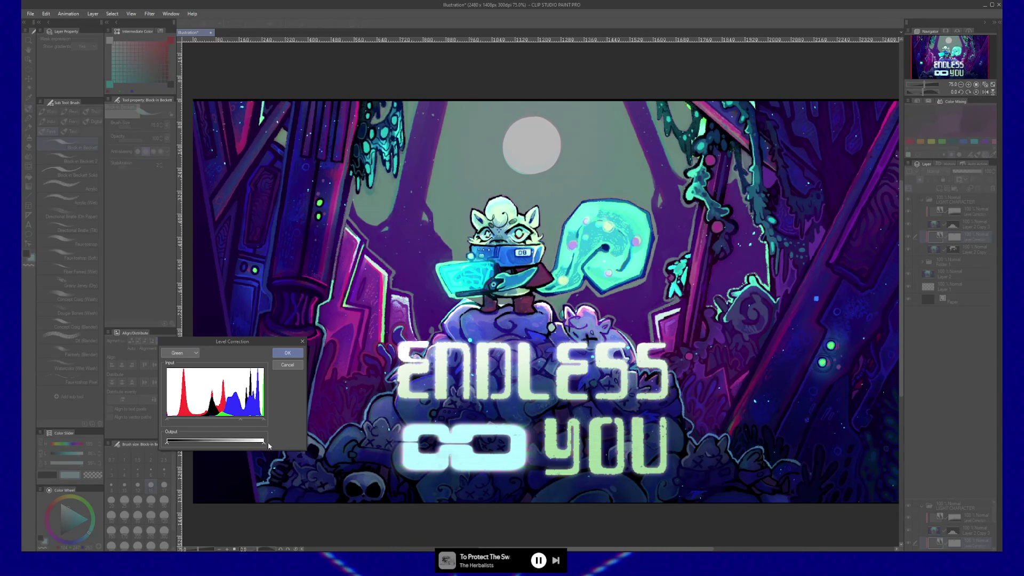
click(195, 354)
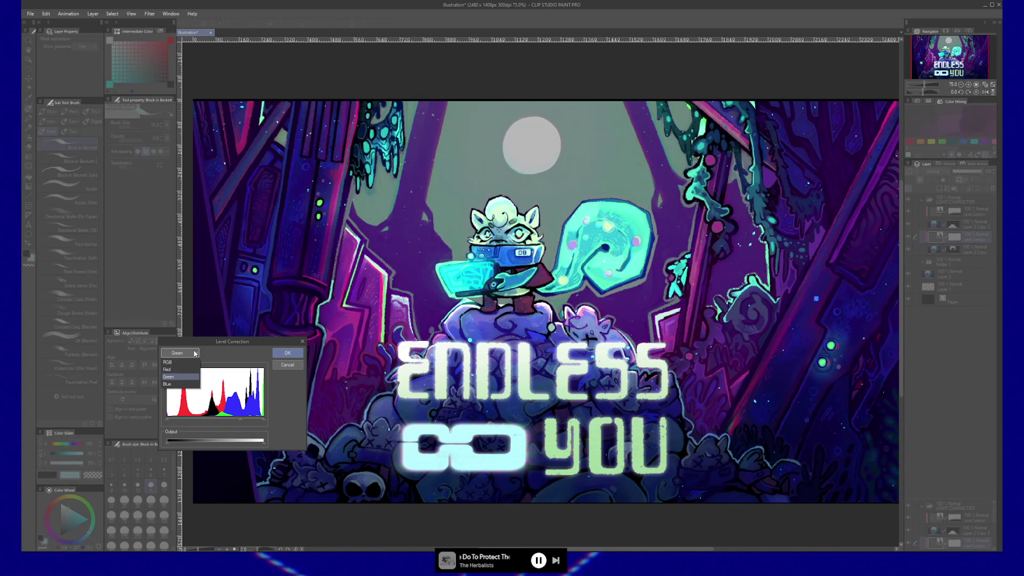
click(287, 366)
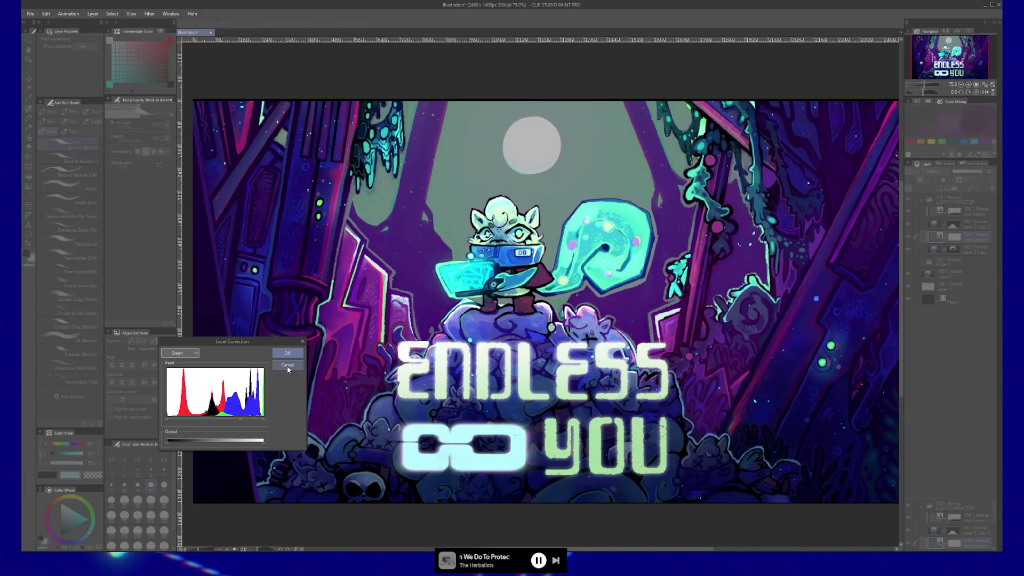
click(287, 366)
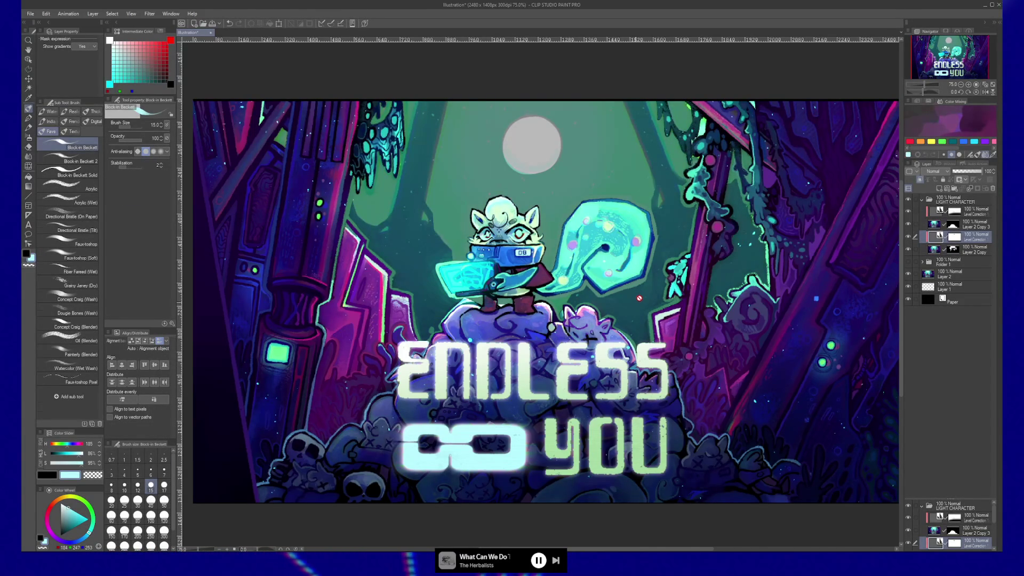
- Sample purple from the artwork, fill a new layer with it, and clip it to the layer below
key(p)
alt+click(662, 325)
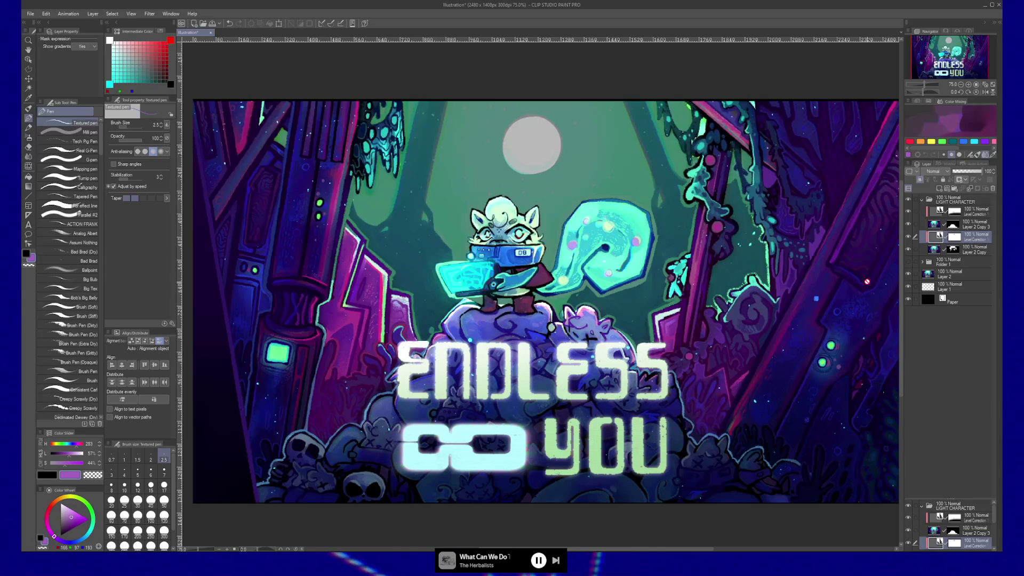
click(939, 189)
key(g)
key(g)
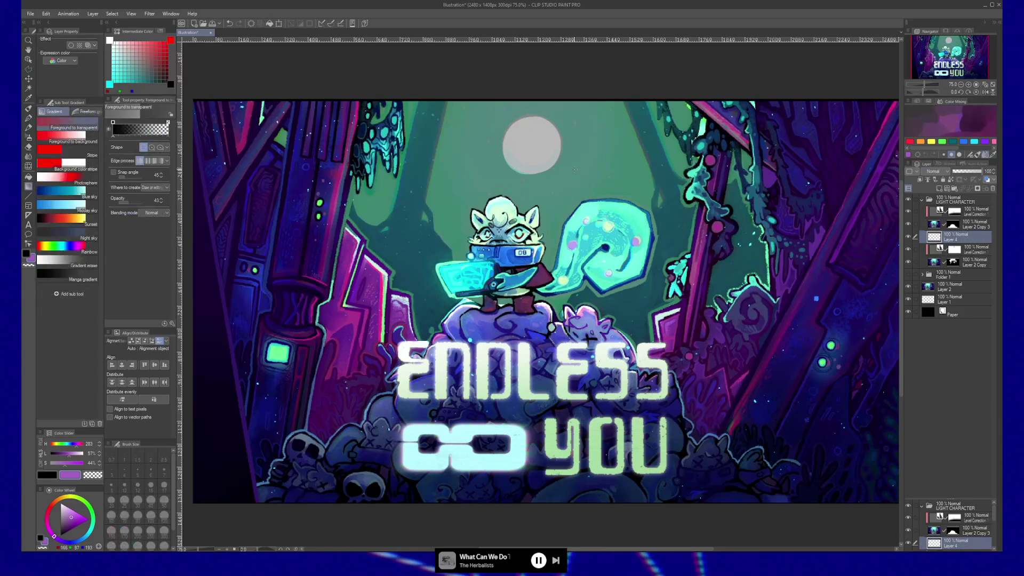
click(636, 194)
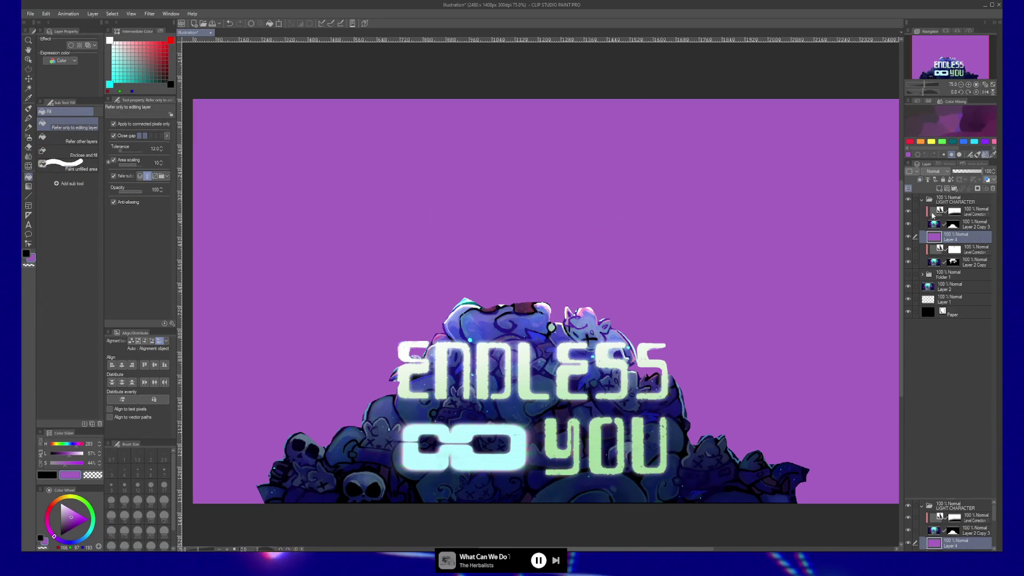
click(920, 181)
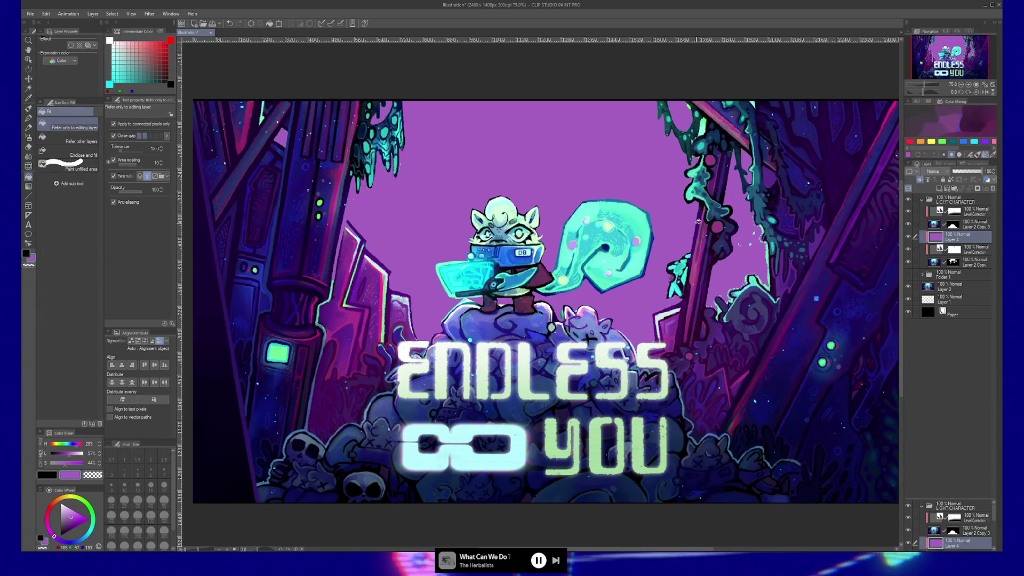
- Try Screen, Multiply and Color Burn on the purple layer, settling on Overlay blend mode
click(938, 172)
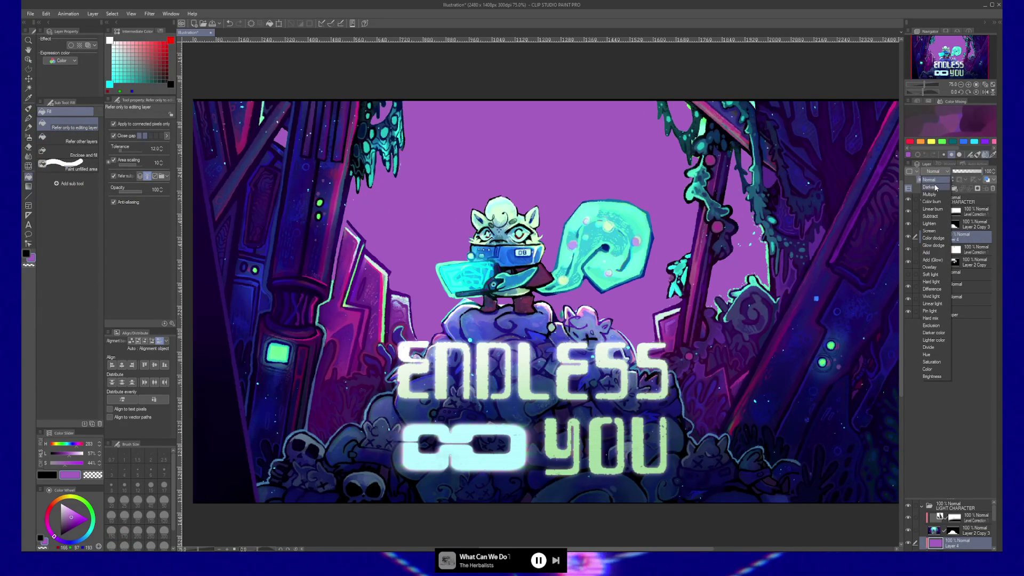
click(939, 232)
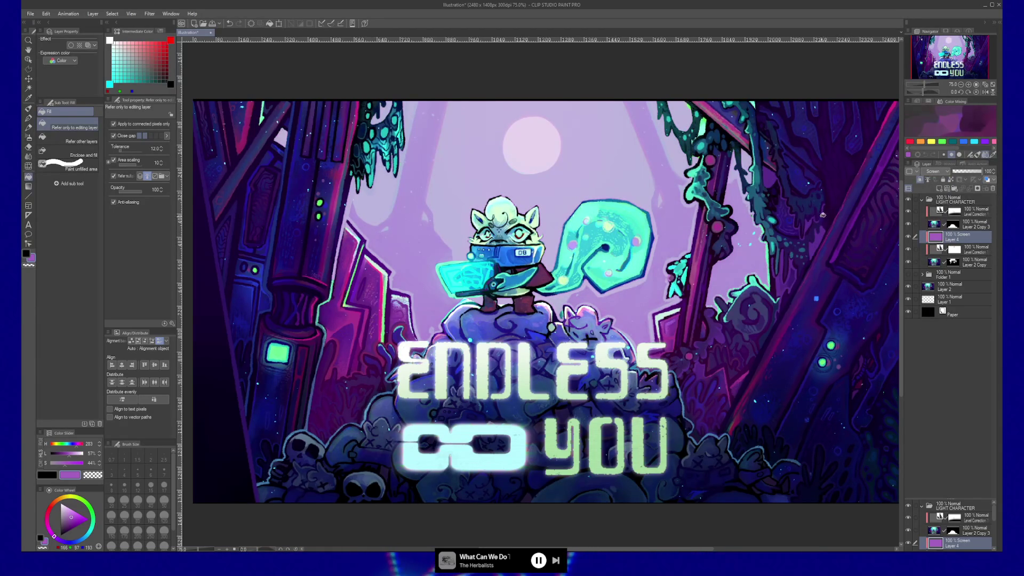
click(943, 176)
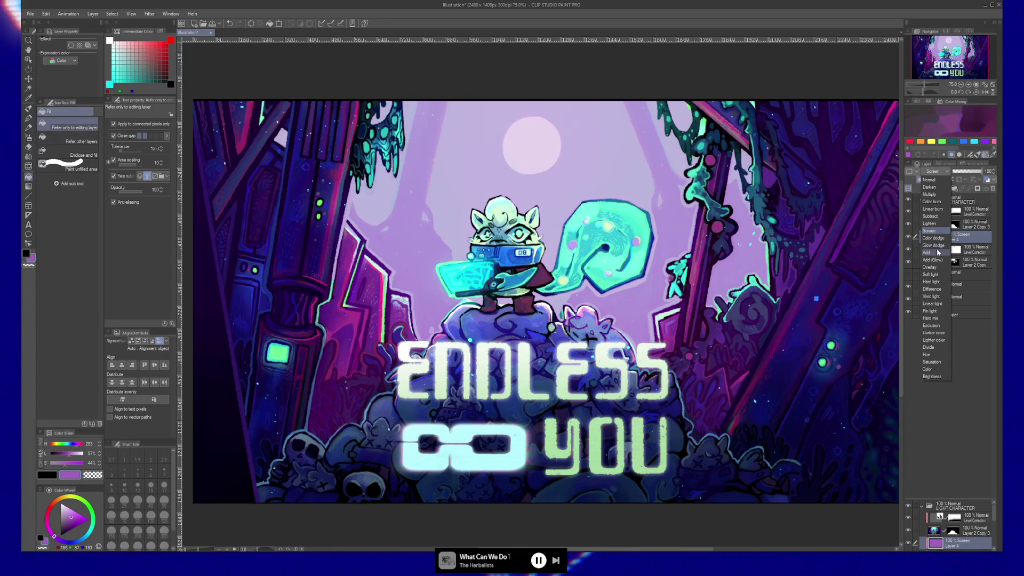
click(931, 194)
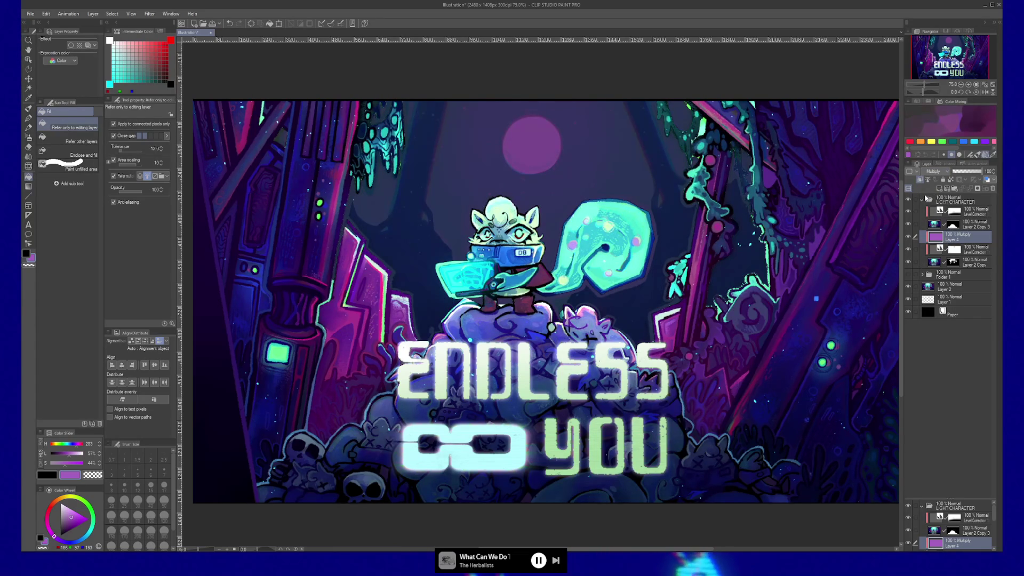
click(943, 172)
click(941, 202)
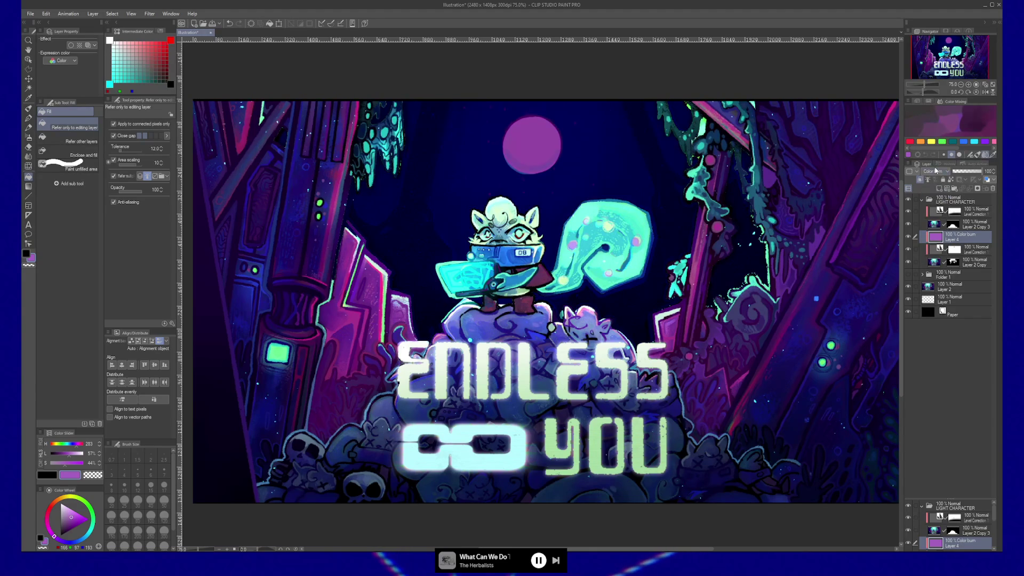
scroll(936, 170, down, 1)
scroll(937, 172, down, 2)
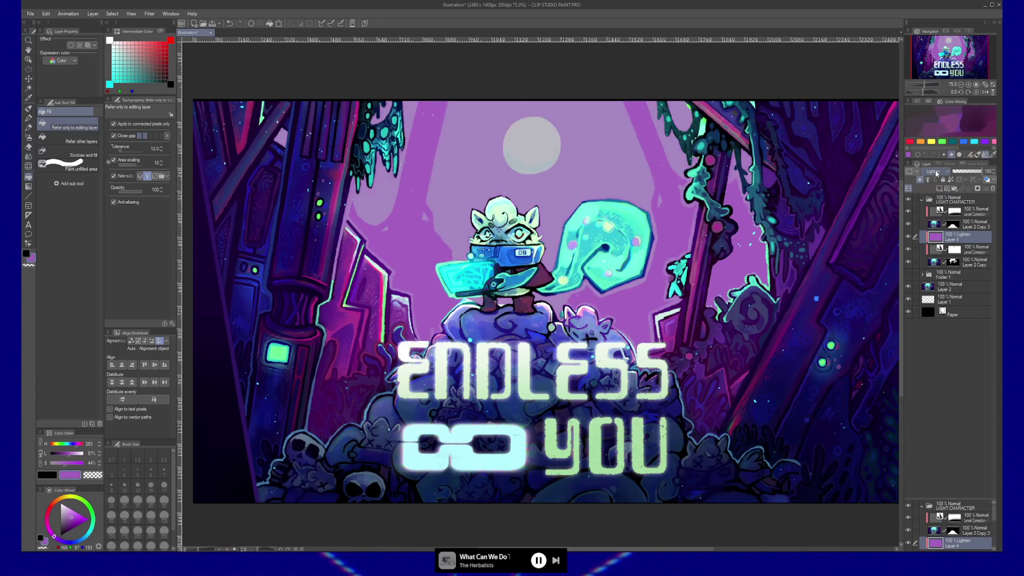
scroll(936, 174, down, 1)
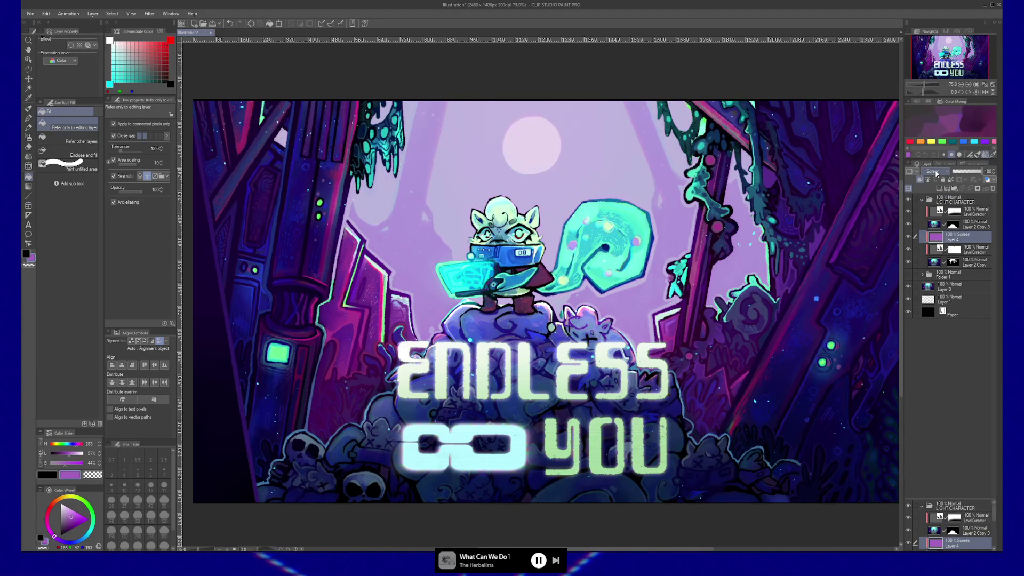
scroll(936, 173, down, 1)
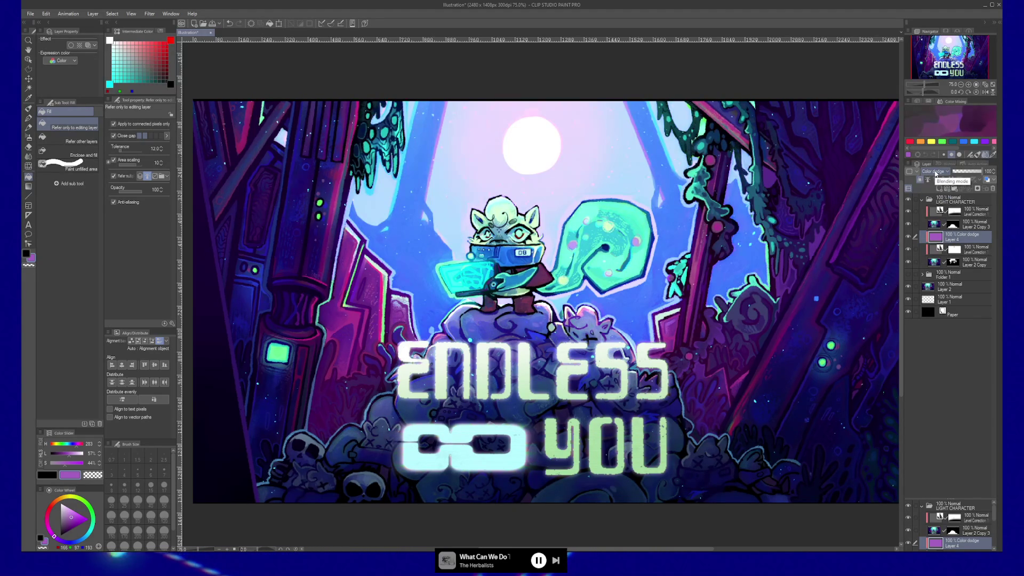
scroll(936, 174, down, 1)
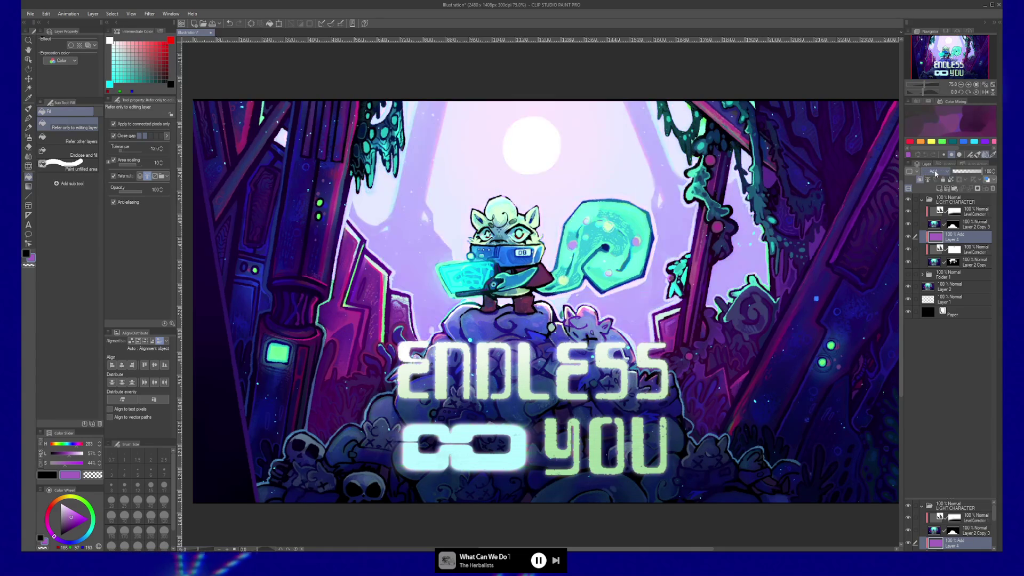
scroll(936, 173, down, 1)
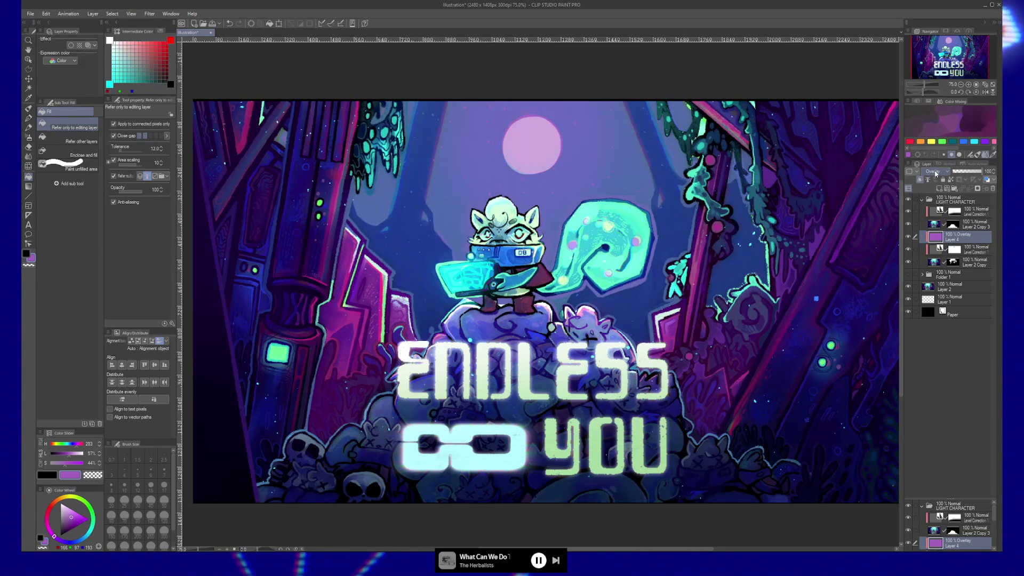
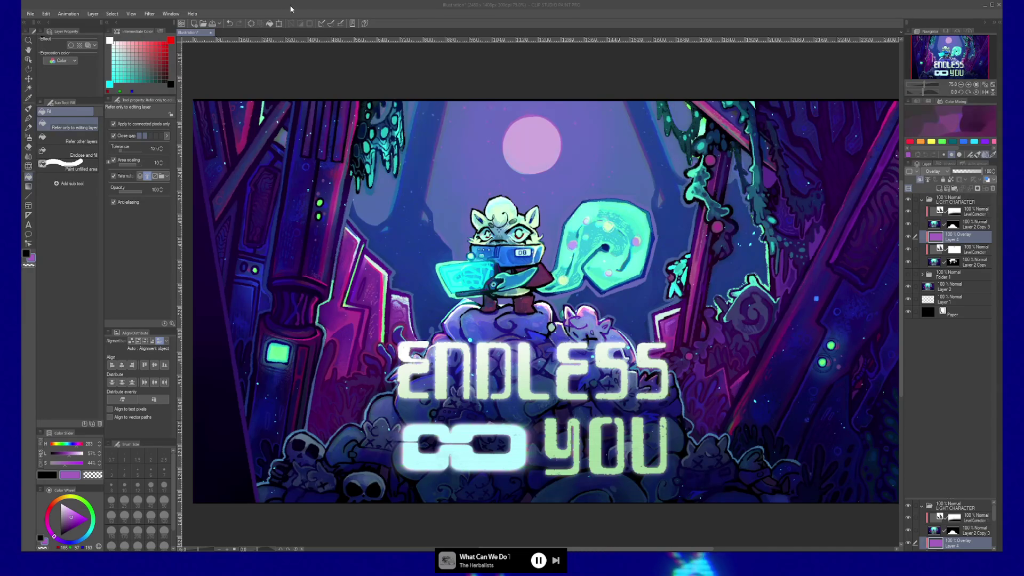
- Minimize Clip Studio Paint's Endless You illustration window to bring Unreal Editor forward
click(985, 6)
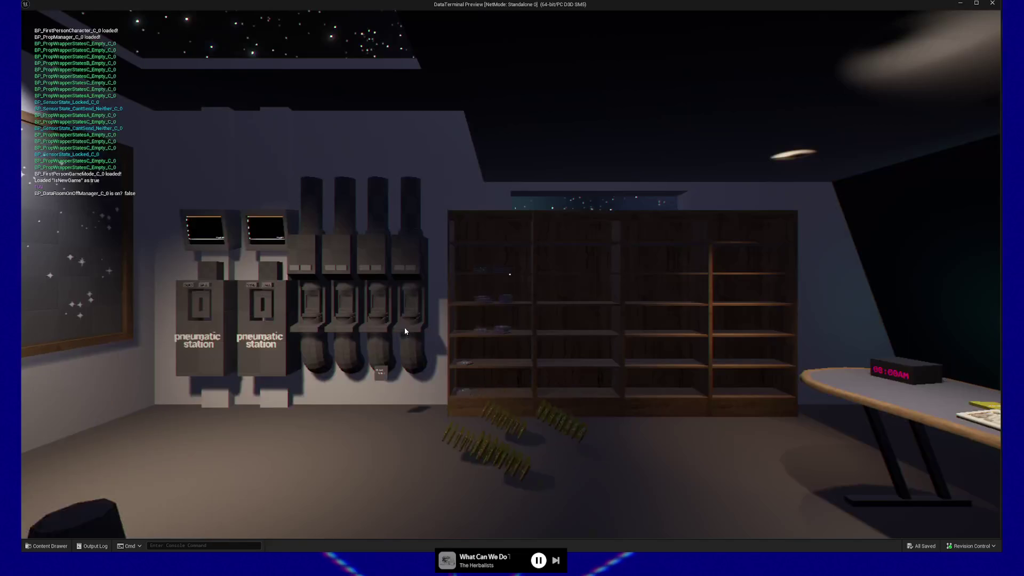
- Pause the running DataTerminal preview and quit it to return to BP_HandheldPawn
mouse_move(335, 376)
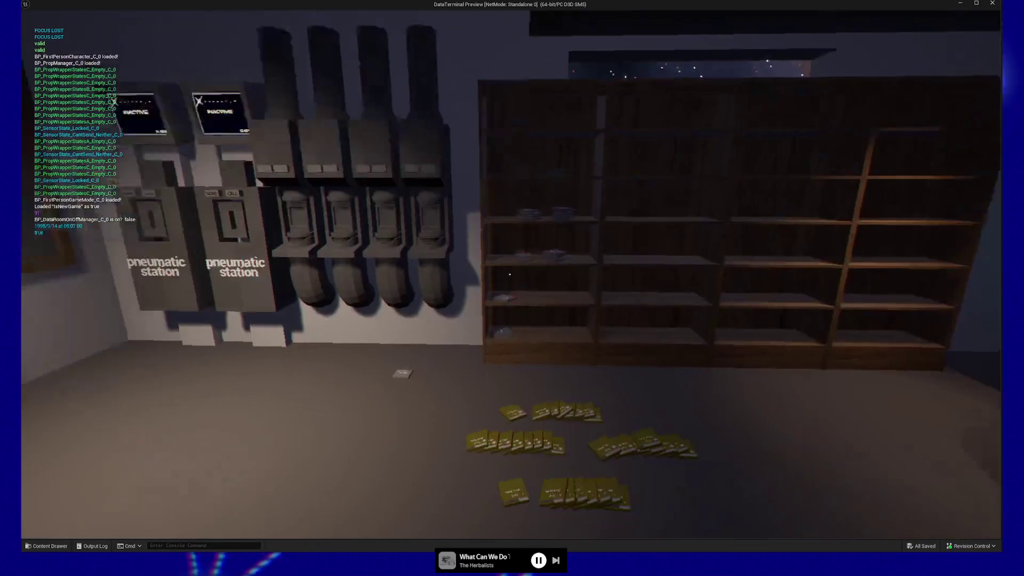
key(Escape)
click(488, 428)
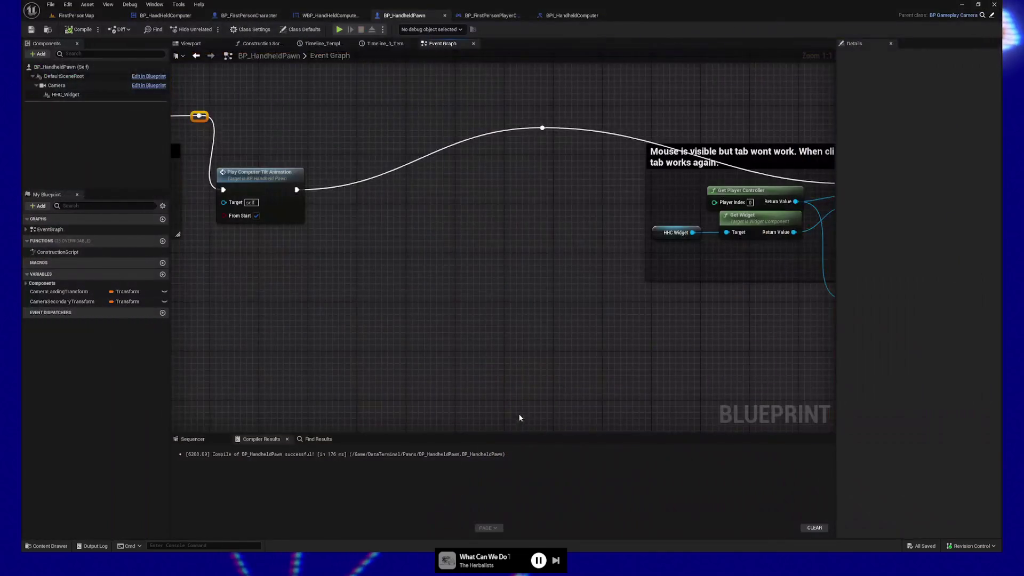
- Disconnect the exec wire feeding Set Input Mode
scroll(404, 369, down, 3)
mouse_move(421, 364)
mouse_down()
mouse_move(631, 327)
mouse_move(713, 248)
mouse_move(526, 297)
mouse_move(542, 297)
mouse_move(538, 288)
mouse_up()
alt+click(484, 184)
mouse_move(485, 214)
mouse_down()
mouse_move(483, 234)
mouse_move(464, 105)
mouse_move(404, 204)
mouse_up()
- Move the ComputerTiltDone event node to a new spot in the graph
scroll(403, 203, down, 2)
mouse_move(449, 229)
mouse_down()
mouse_move(456, 241)
mouse_move(607, 197)
mouse_up()
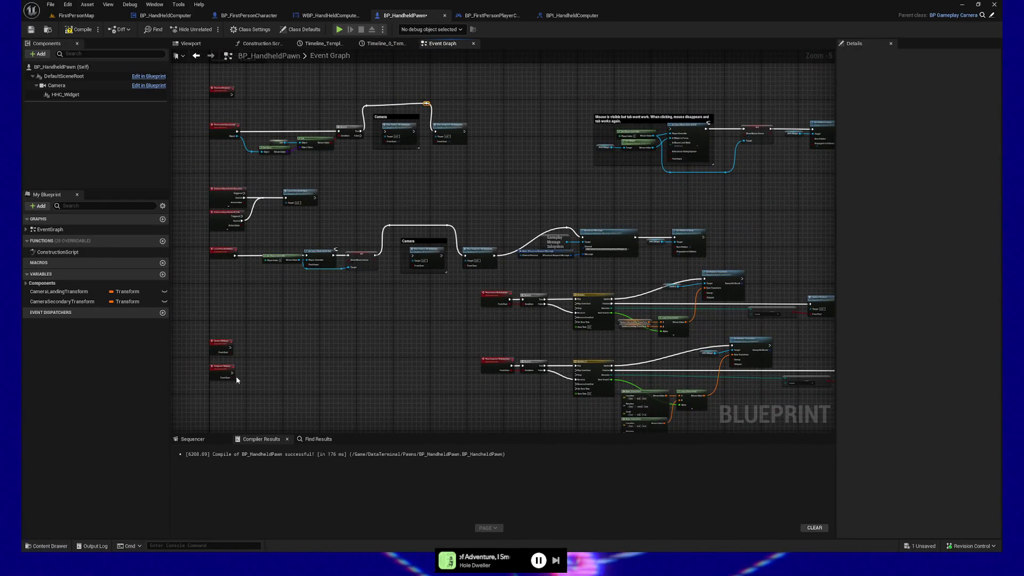
scroll(220, 359, up, 4)
mouse_move(224, 388)
mouse_down()
mouse_move(419, 312)
mouse_move(264, 359)
mouse_move(516, 262)
mouse_up()
drag(660, 219, 495, 363)
mouse_move(379, 393)
mouse_down()
mouse_move(578, 137)
mouse_move(425, 305)
mouse_move(545, 273)
mouse_up()
click(587, 298)
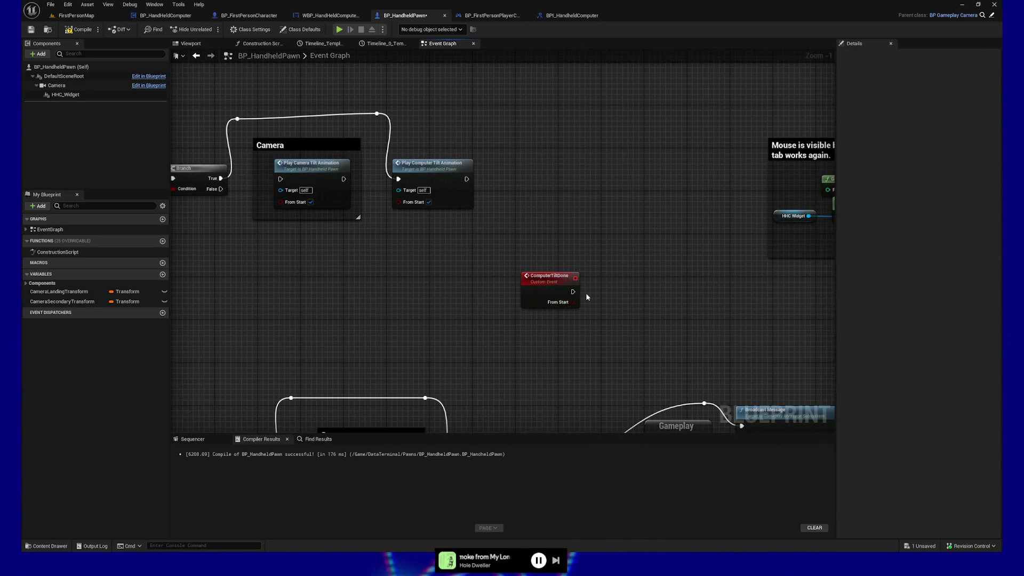
- Add a Branch after ComputerTiltDone: True to Set Input Mode, False to Broadcast Message; compile and playtest
click(601, 274)
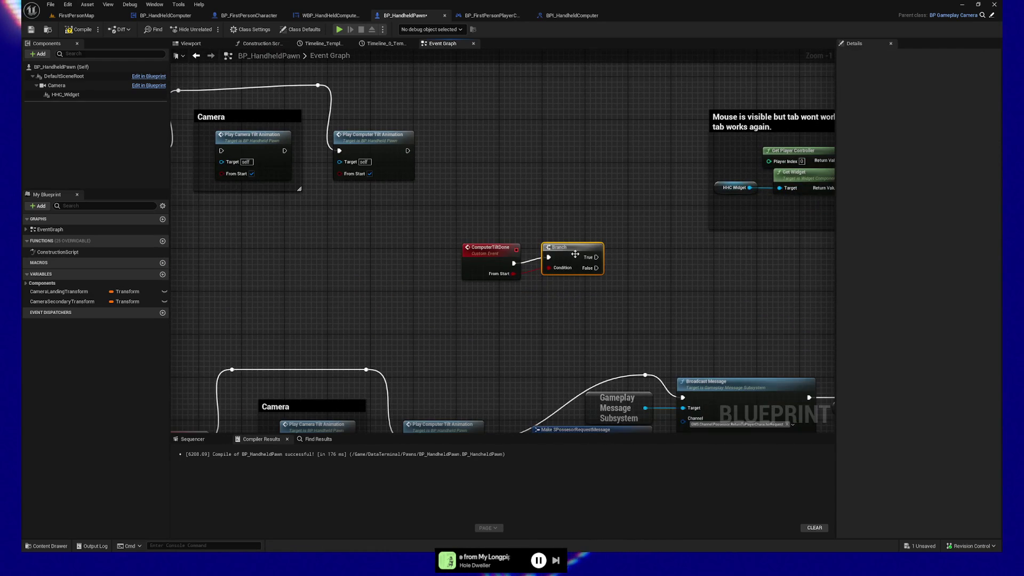
mouse_move(640, 262)
mouse_down()
mouse_move(478, 268)
mouse_move(571, 178)
mouse_move(635, 183)
mouse_move(745, 151)
mouse_up()
drag(549, 292, 628, 188)
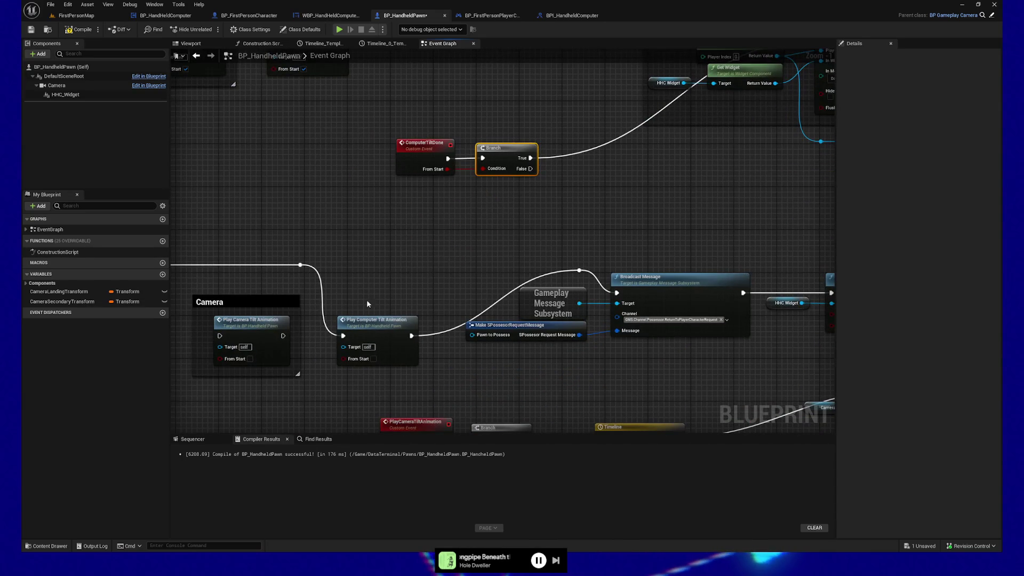
alt+click(543, 277)
drag(531, 168, 582, 273)
click(622, 197)
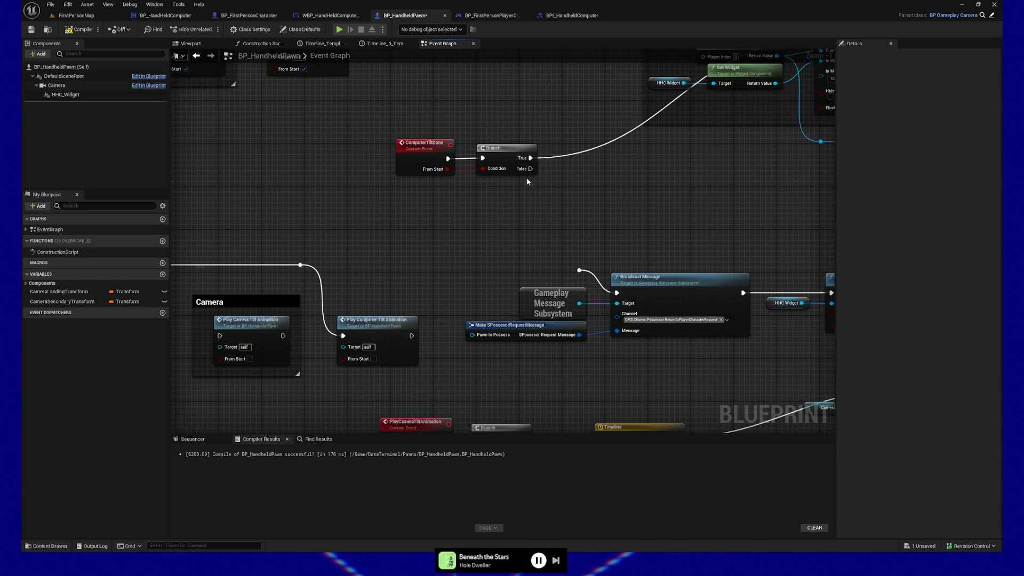
drag(531, 169, 580, 271)
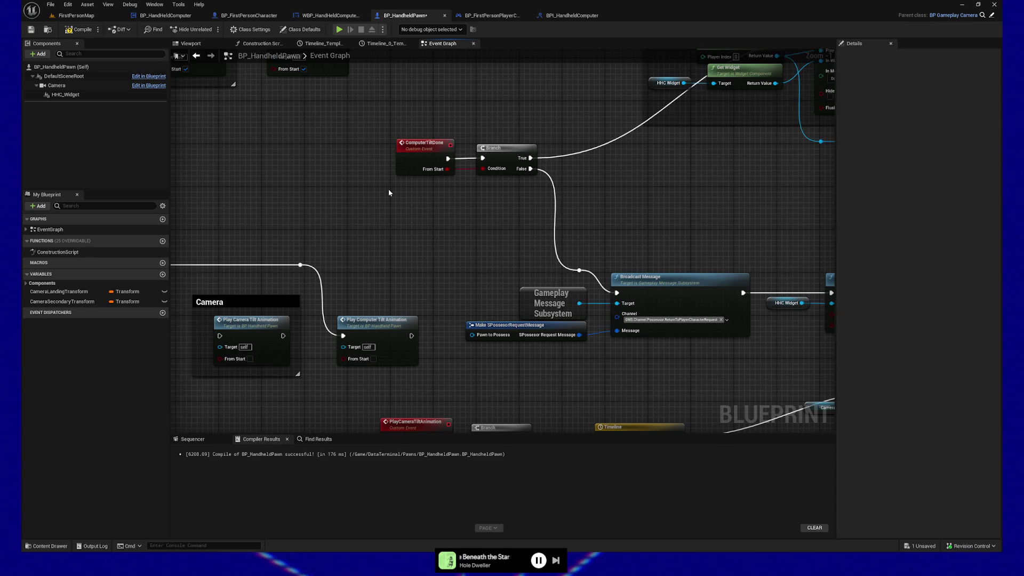
click(82, 32)
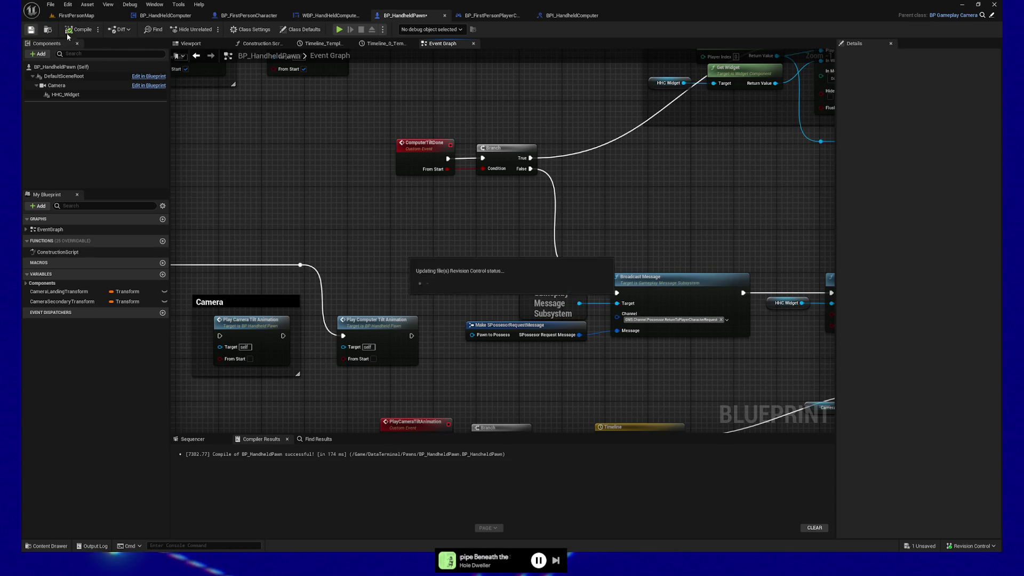
click(339, 30)
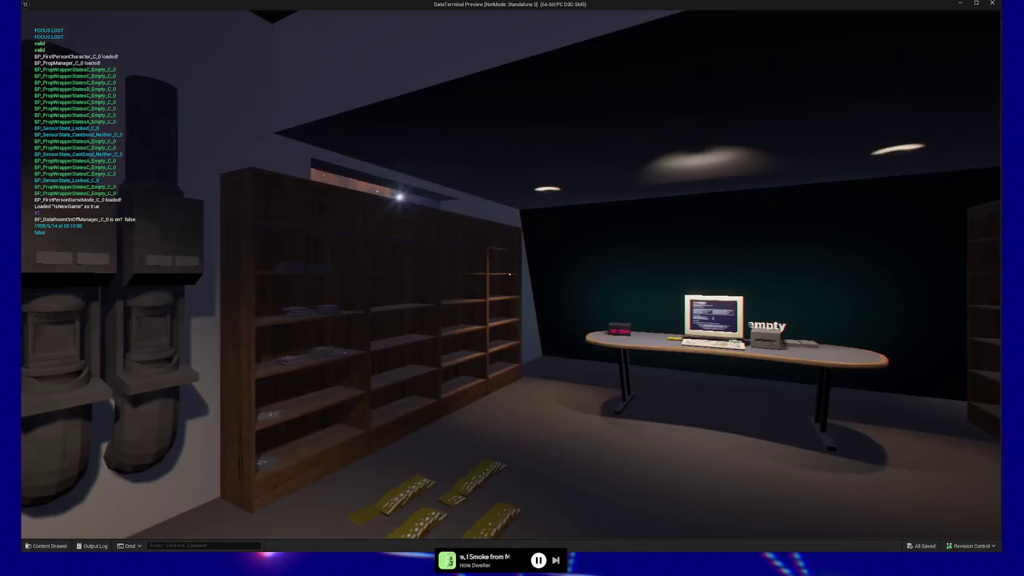
key(Escape)
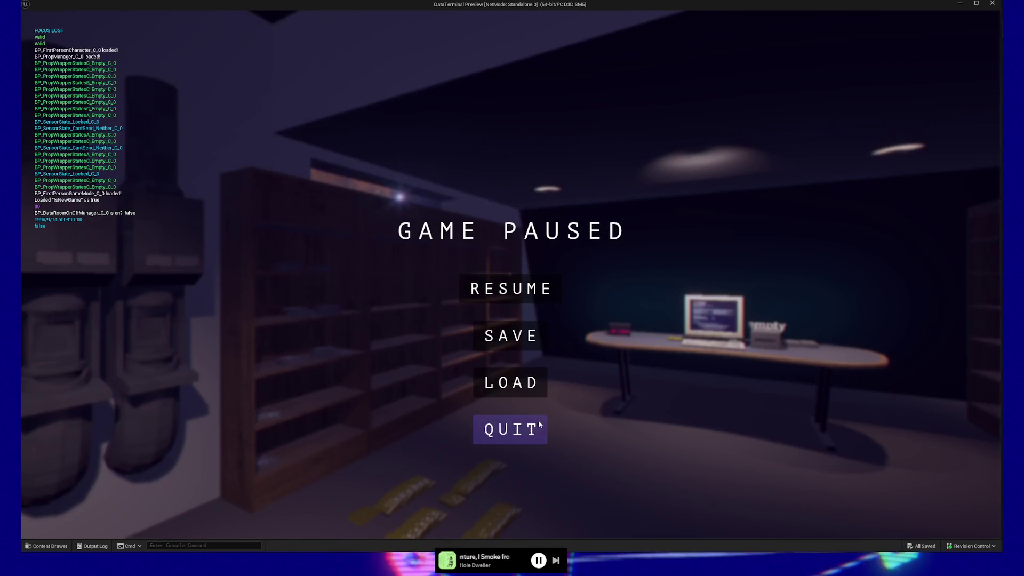
click(527, 427)
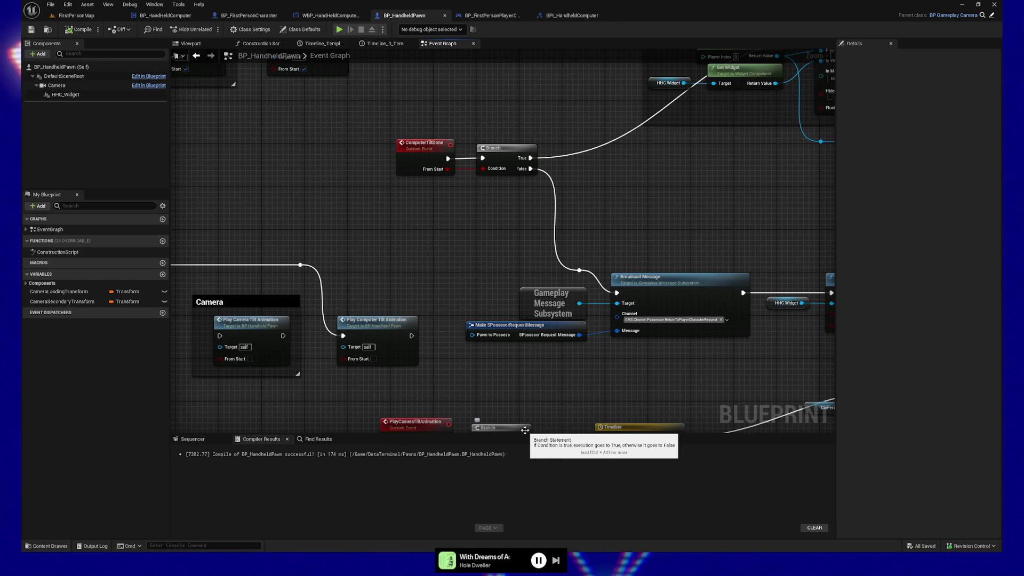
- Connect the top -10° Make Transform's Return Value to the widget Lerp's B input, then save
mouse_move(718, 215)
mouse_down()
mouse_move(659, 231)
mouse_move(589, 314)
mouse_move(581, 307)
mouse_up()
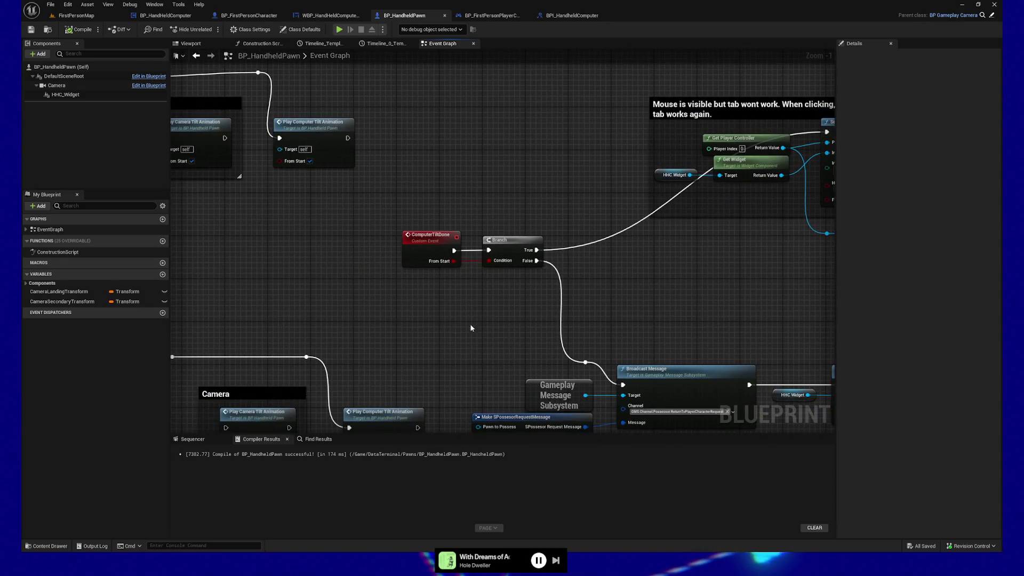
drag(471, 328, 453, 136)
drag(592, 287, 426, 265)
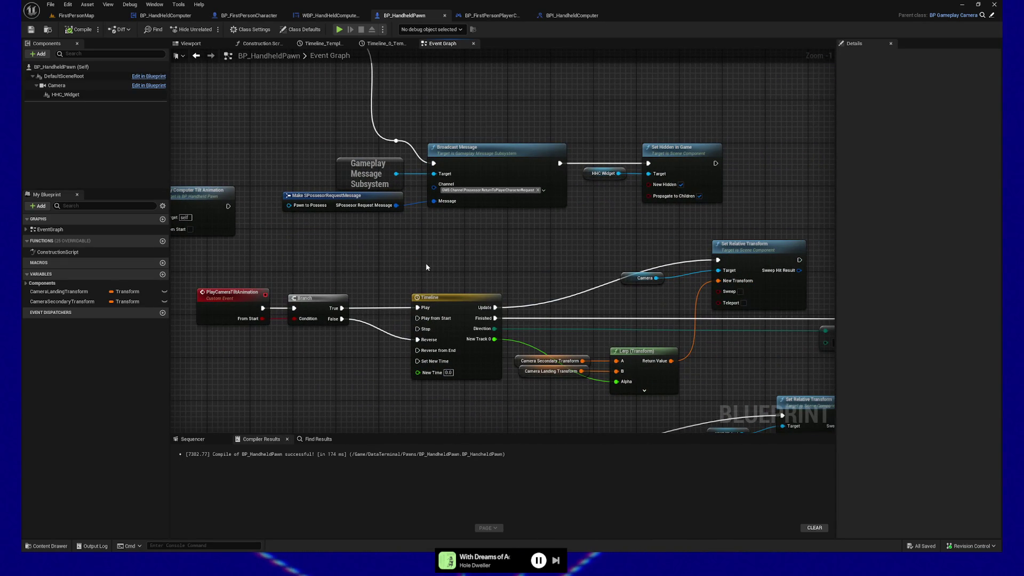
mouse_move(612, 228)
mouse_down()
mouse_move(567, 217)
mouse_move(608, 144)
mouse_move(648, 184)
mouse_up()
drag(697, 262, 479, 285)
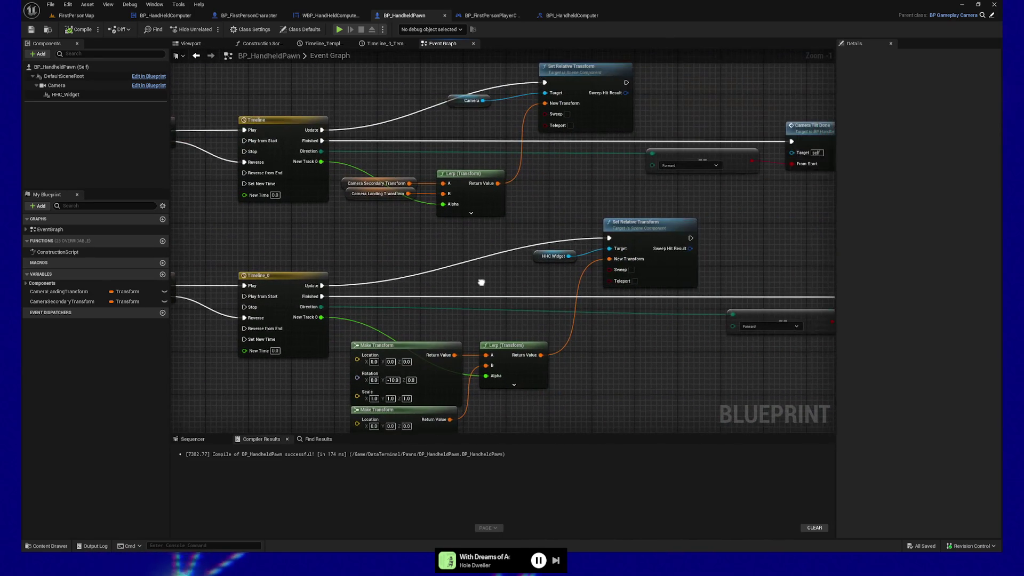
click(554, 257)
mouse_move(613, 373)
mouse_down()
mouse_move(613, 331)
mouse_move(623, 355)
mouse_move(625, 331)
mouse_move(586, 344)
mouse_move(451, 226)
mouse_move(386, 216)
mouse_up()
drag(483, 310, 515, 320)
click(34, 31)
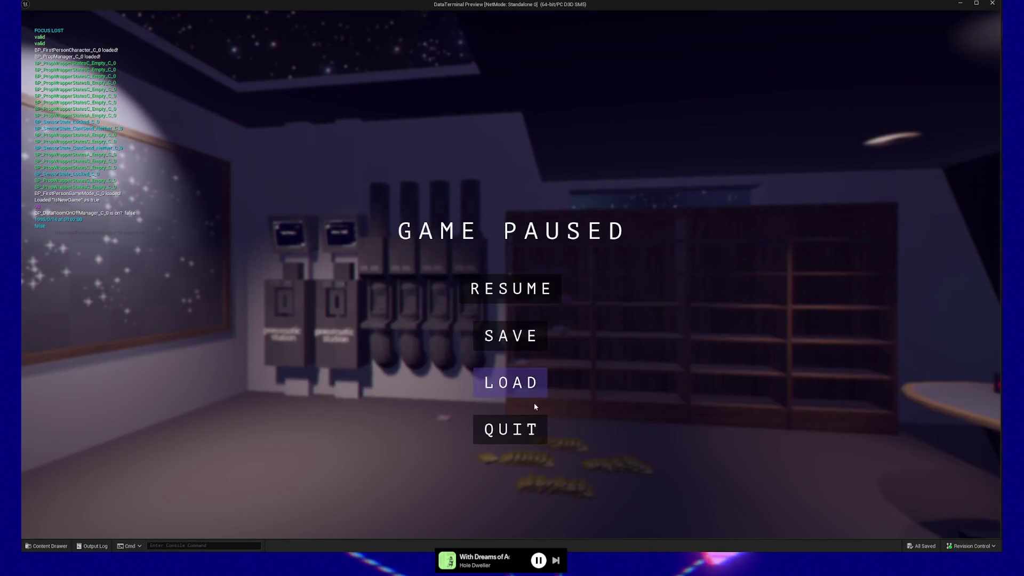
- Quit the paused preview, relaunch the playtest, then pause and quit it again
click(507, 433)
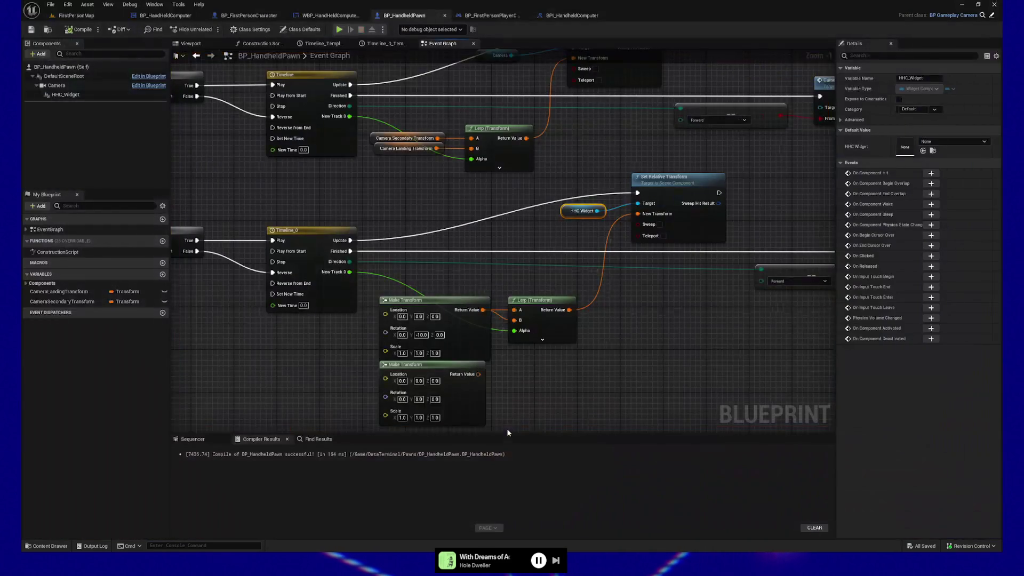
click(339, 30)
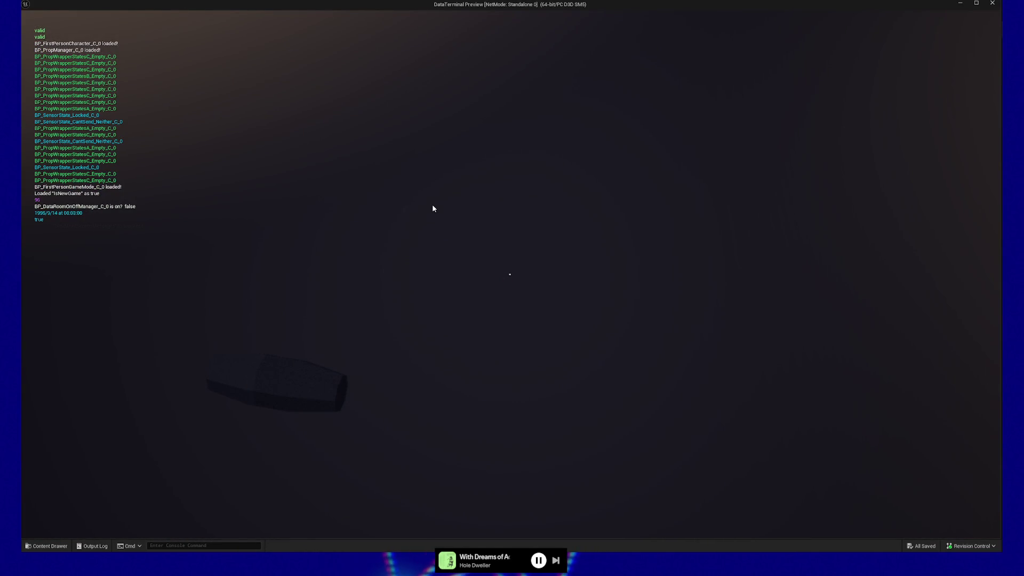
click(585, 236)
key(Escape)
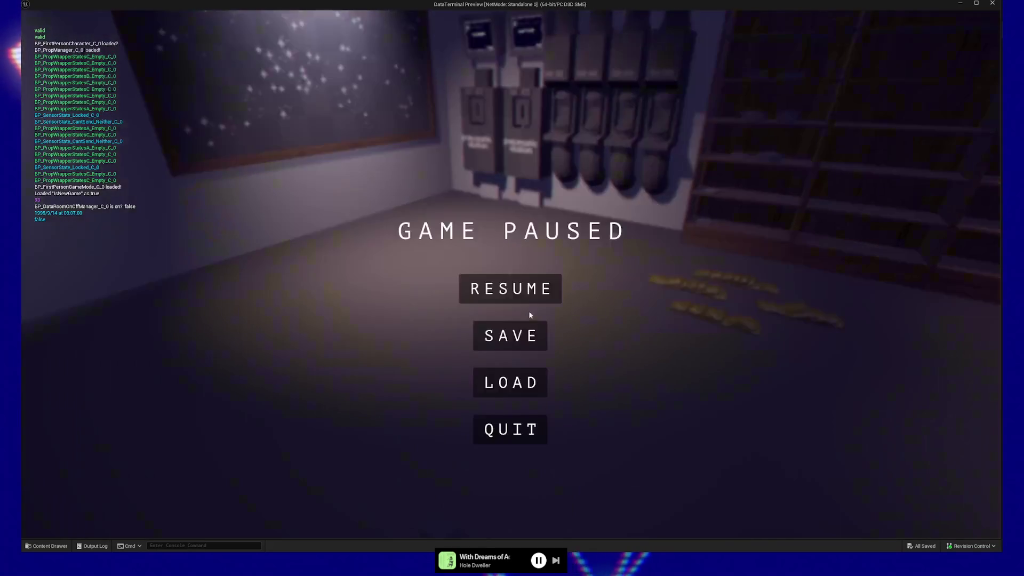
click(510, 429)
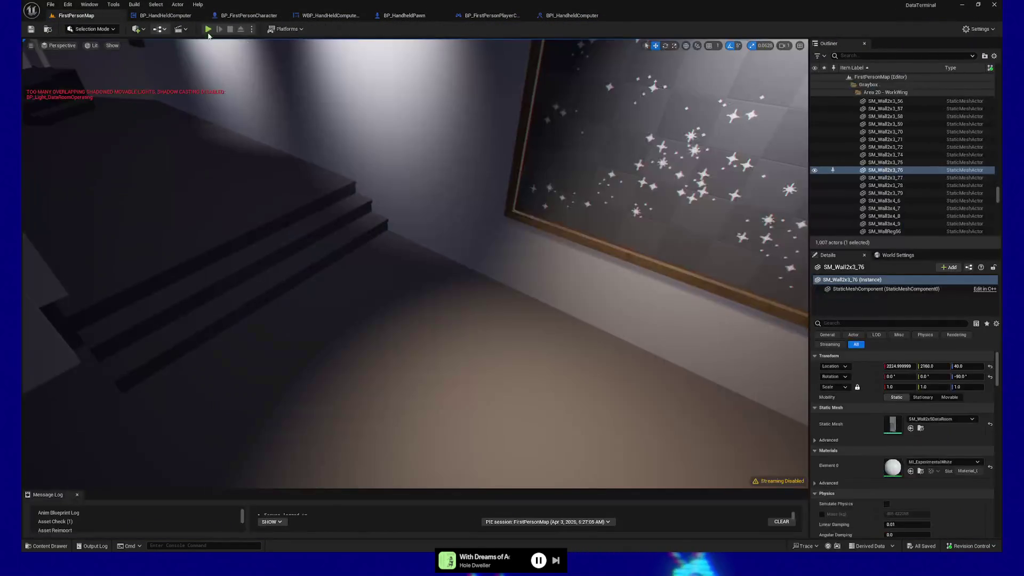
- Play in the editor, eject with F8 to fly around the teal chat text, then stop
click(208, 29)
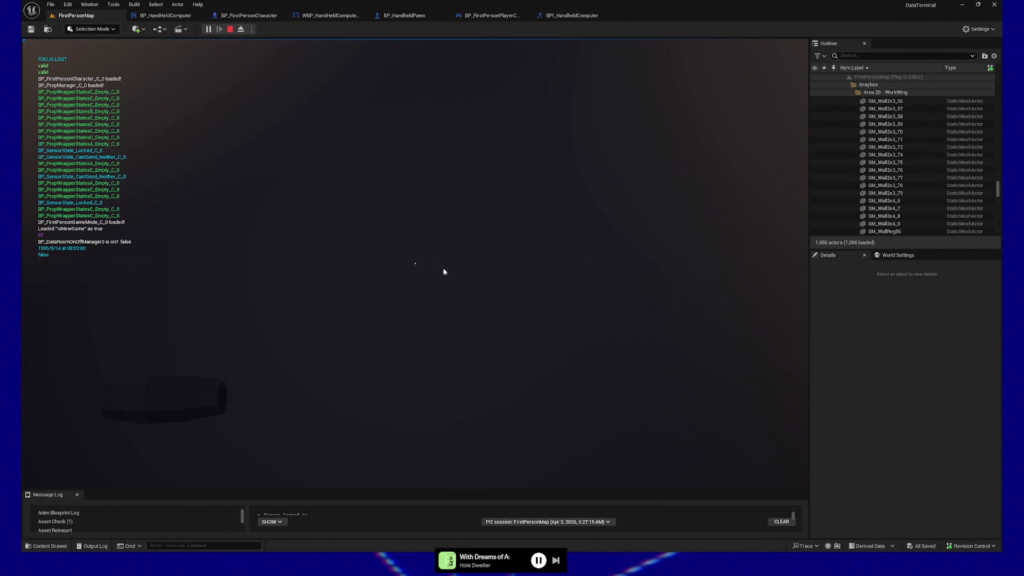
key(F8)
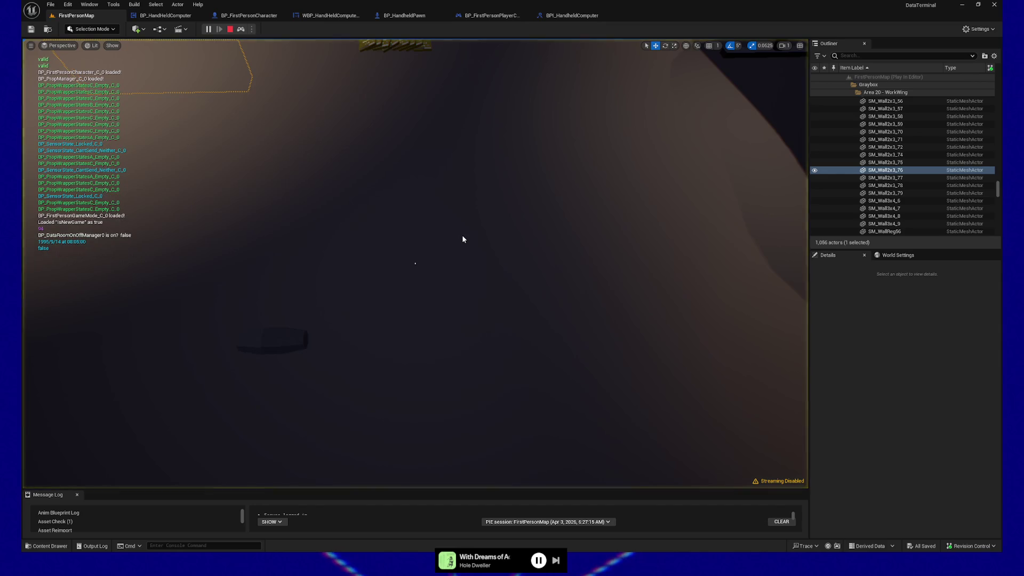
key(s)
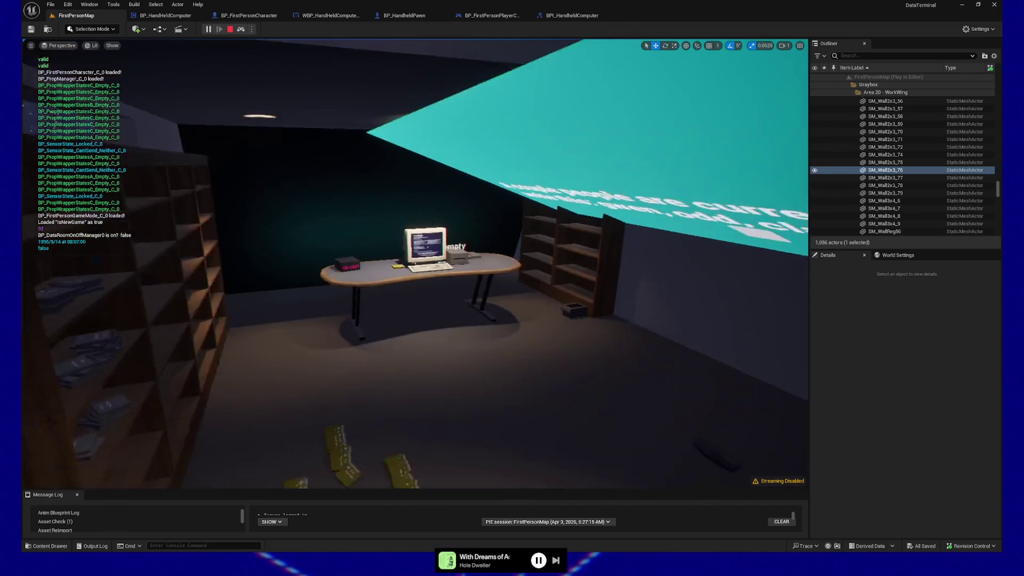
key(w)
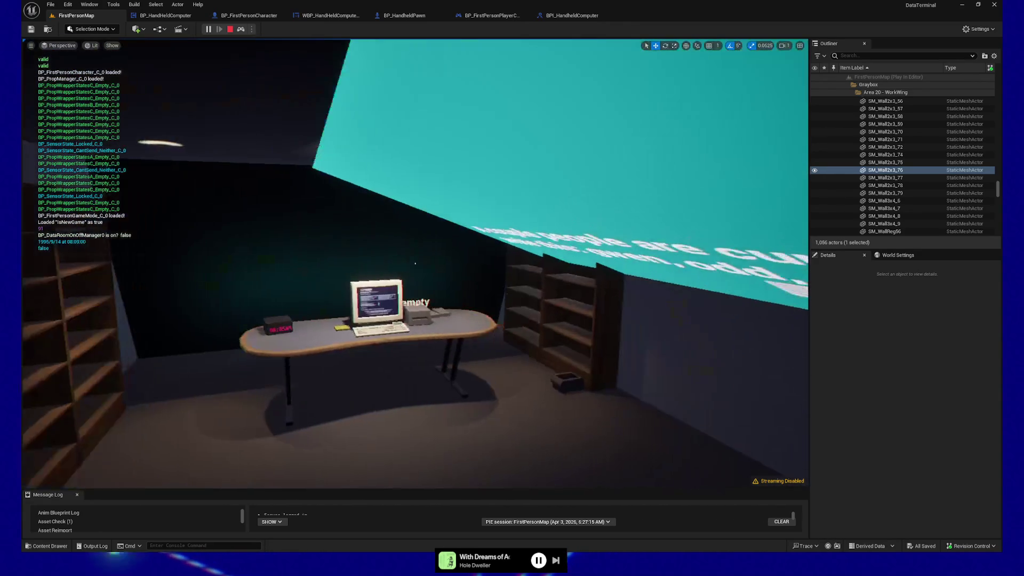
key(w)
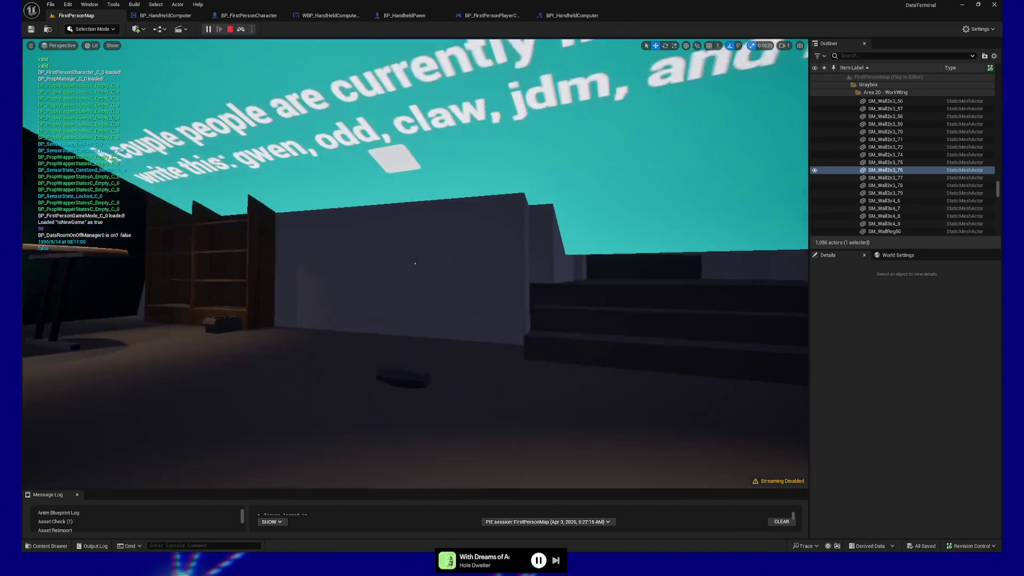
key(w)
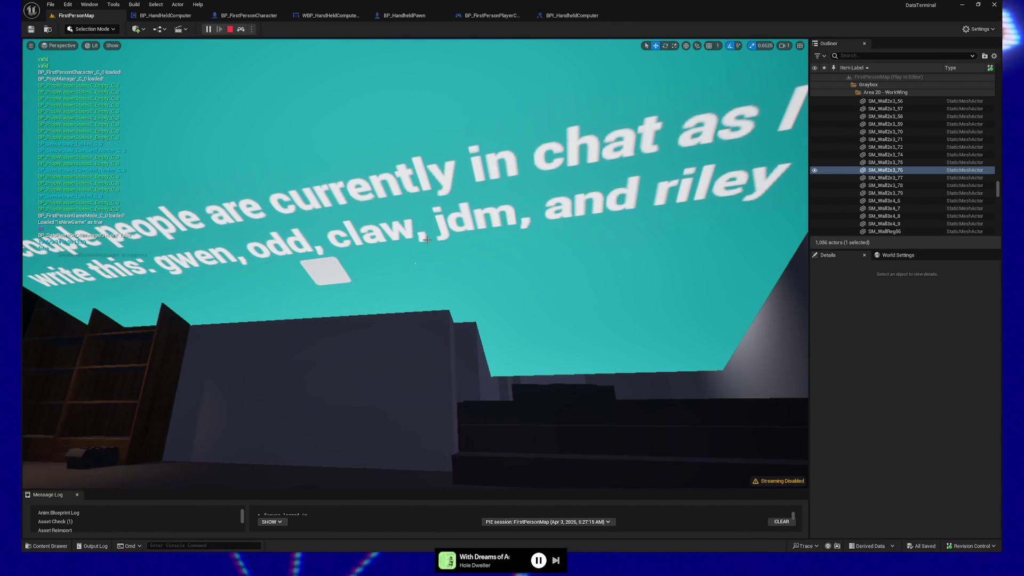
key(Escape)
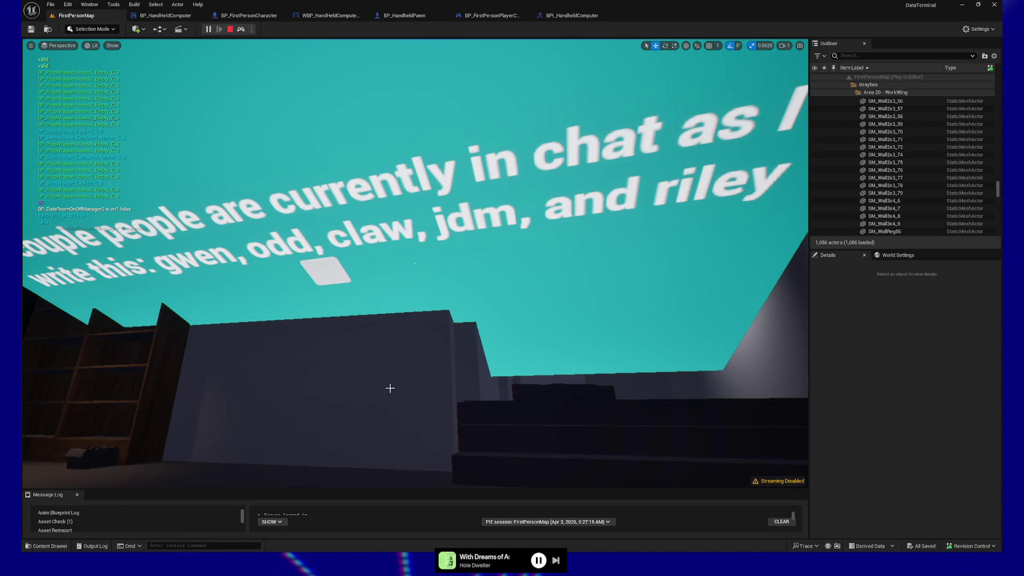
click(231, 30)
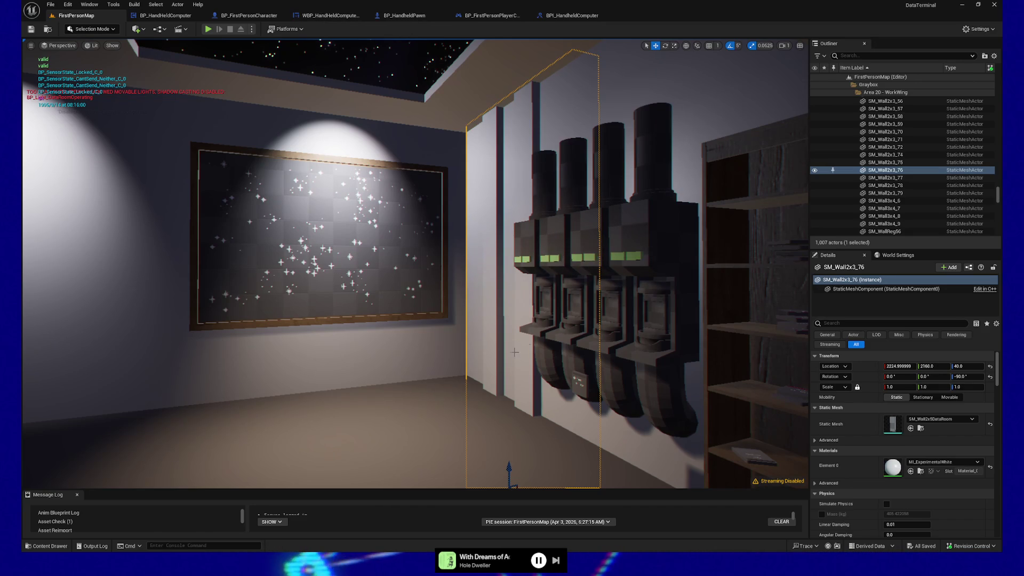
- Look around the level toward the star-map frame, then switch to the BP_HandheldPawn graph
mouse_move(416, 266)
mouse_down()
mouse_move(320, 267)
mouse_move(411, 264)
mouse_move(395, 264)
mouse_up()
drag(407, 381, 397, 374)
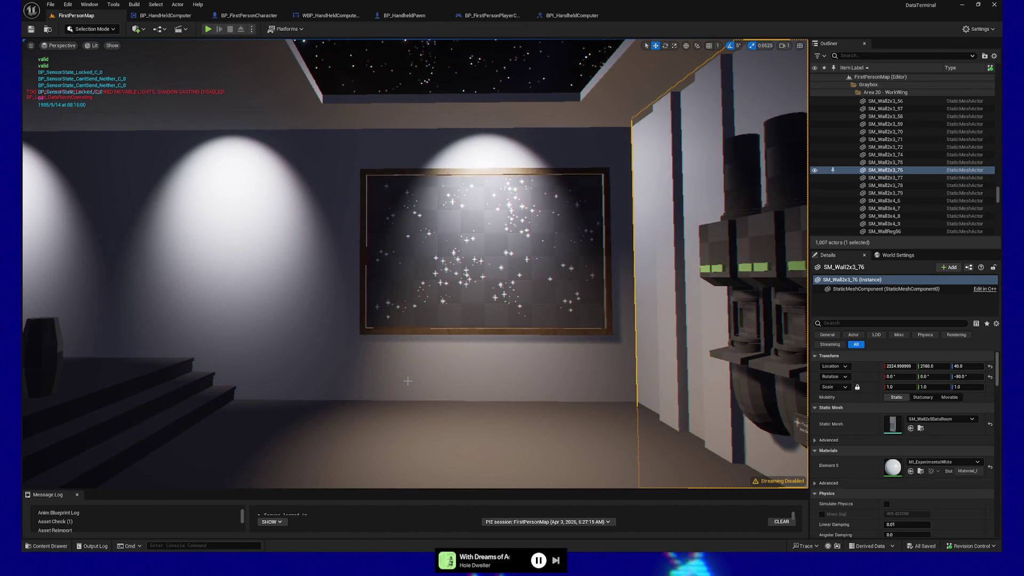
mouse_move(301, 379)
mouse_down()
mouse_move(286, 362)
mouse_move(310, 353)
mouse_up()
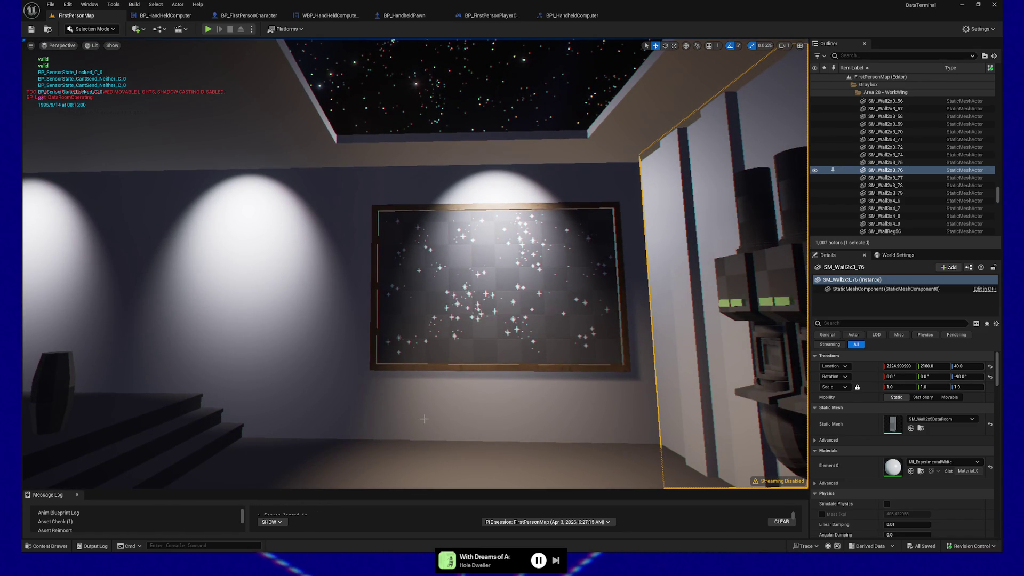
drag(309, 353, 304, 348)
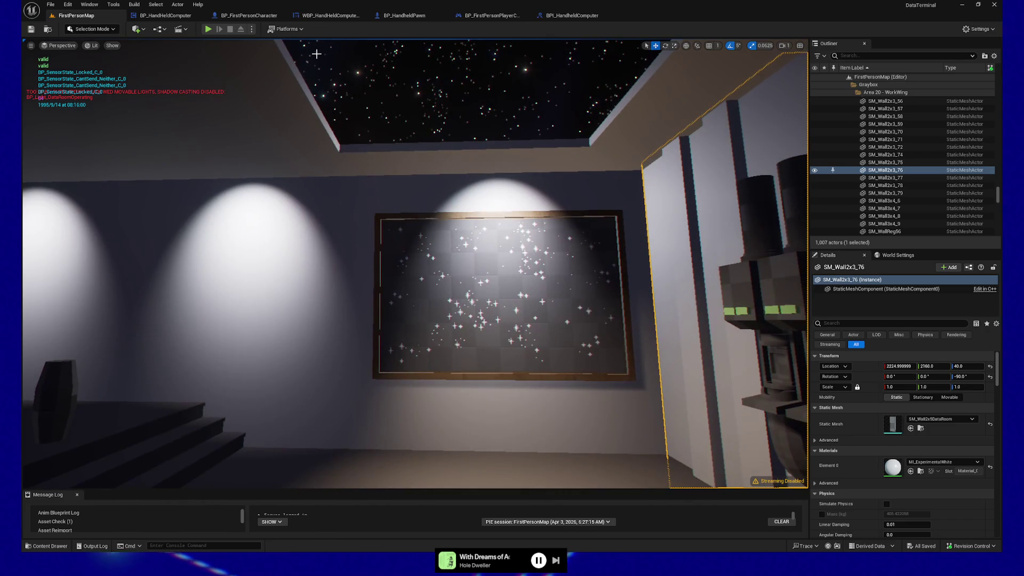
click(412, 18)
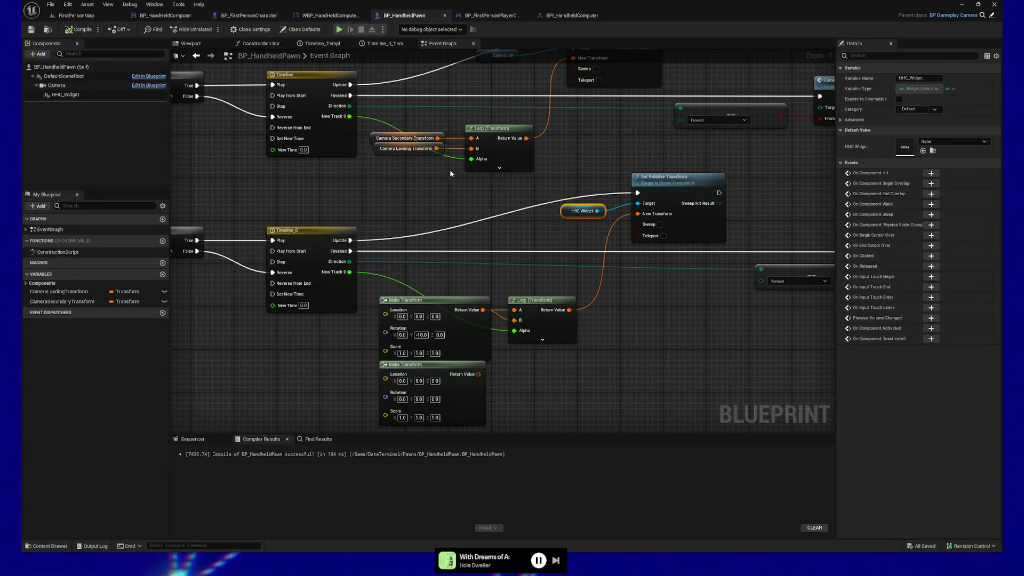
- Left-align the lower Forward node with the upper Forward node
drag(435, 201, 401, 187)
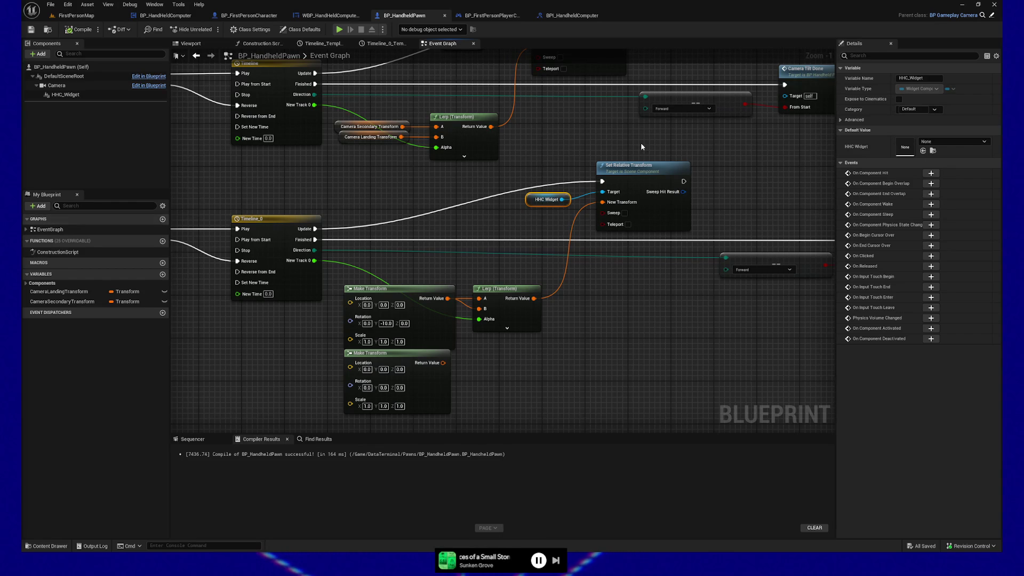
mouse_move(588, 299)
mouse_down()
mouse_move(567, 338)
mouse_move(467, 277)
mouse_move(562, 338)
mouse_move(593, 243)
mouse_up()
click(611, 291)
shift+click(541, 143)
key(shift+a)
- Align Computer Tilt Done under Camera Tilt Done
click(654, 128)
shift+click(720, 267)
key(shift+a)
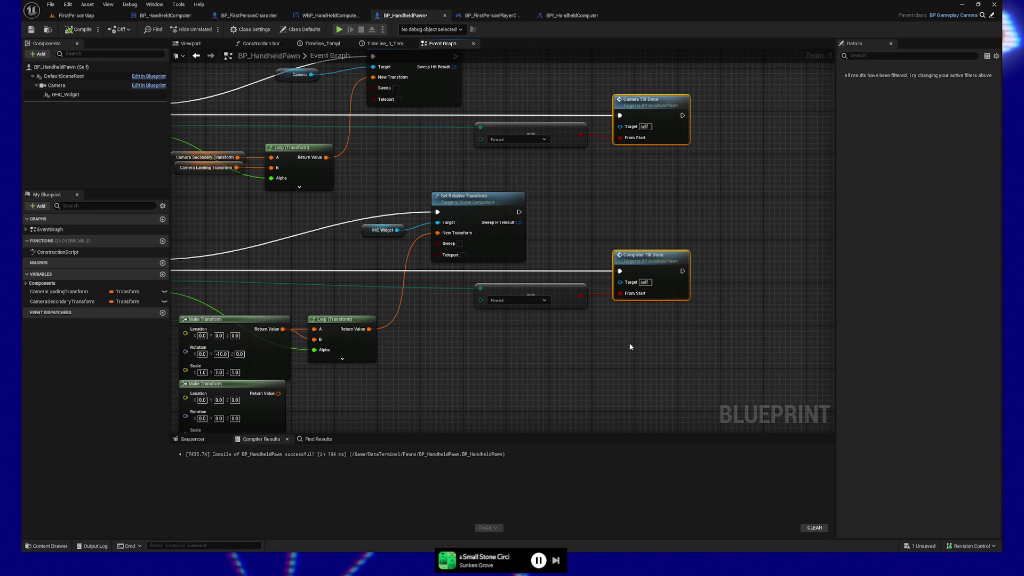
drag(549, 353, 712, 360)
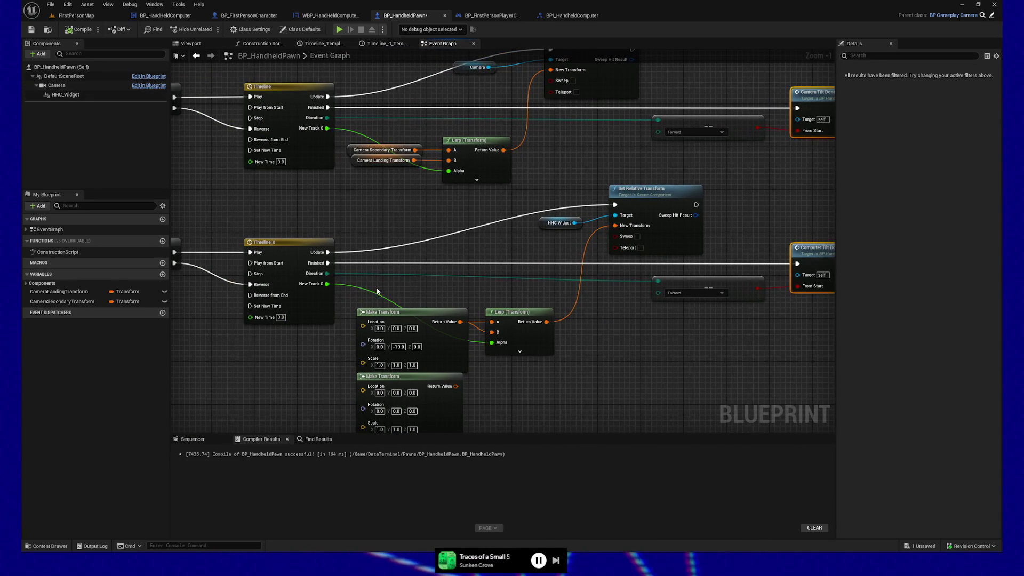
- Give the lower Make Transform location X 100, Z 2.5, rotation Z 180 and scale 0.1
mouse_move(456, 386)
mouse_down()
mouse_move(470, 347)
mouse_move(489, 332)
mouse_move(469, 376)
mouse_move(492, 332)
mouse_up()
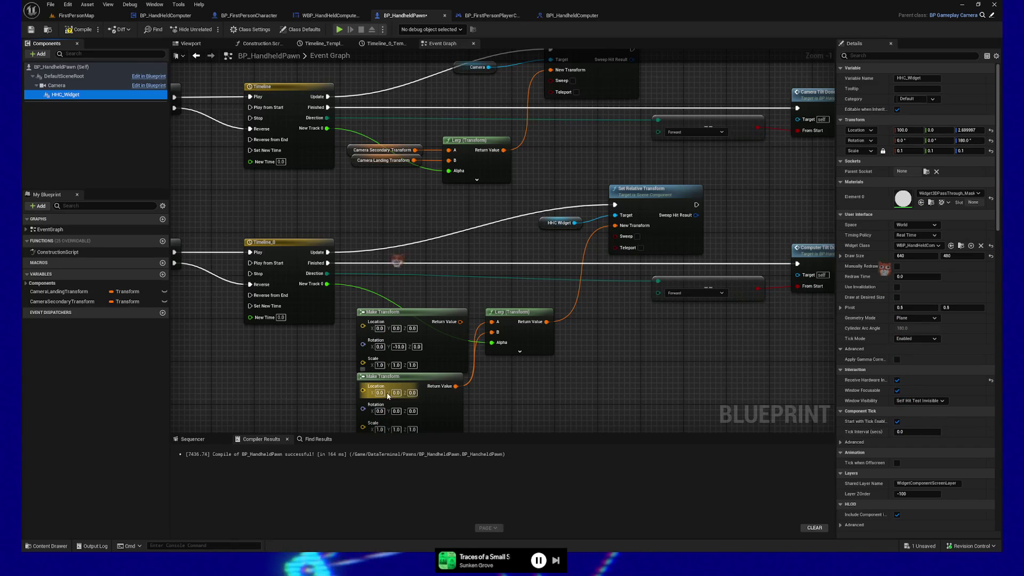
click(379, 393)
text(100)
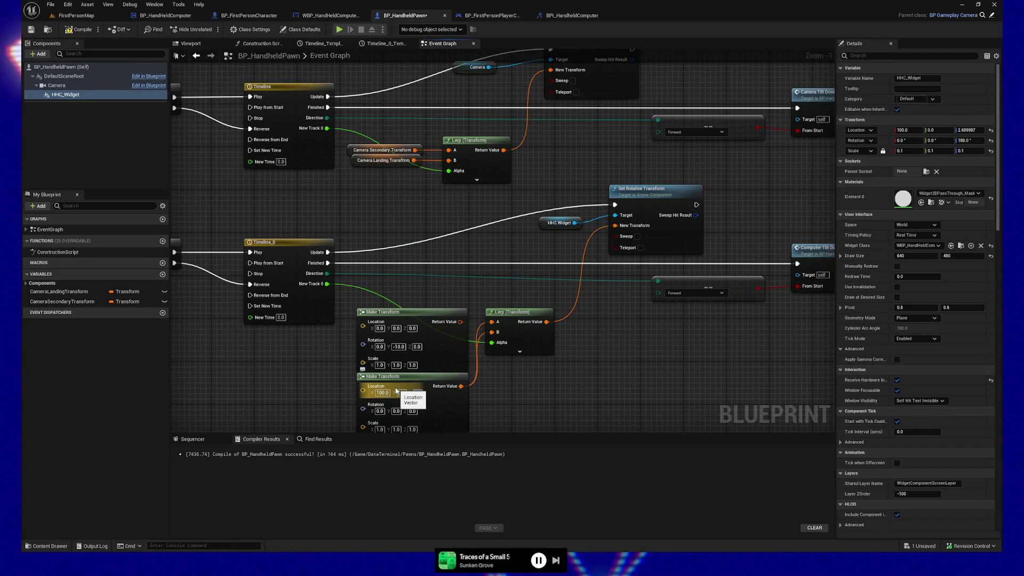
key(Tab)
key(Tab)
text(2.5)
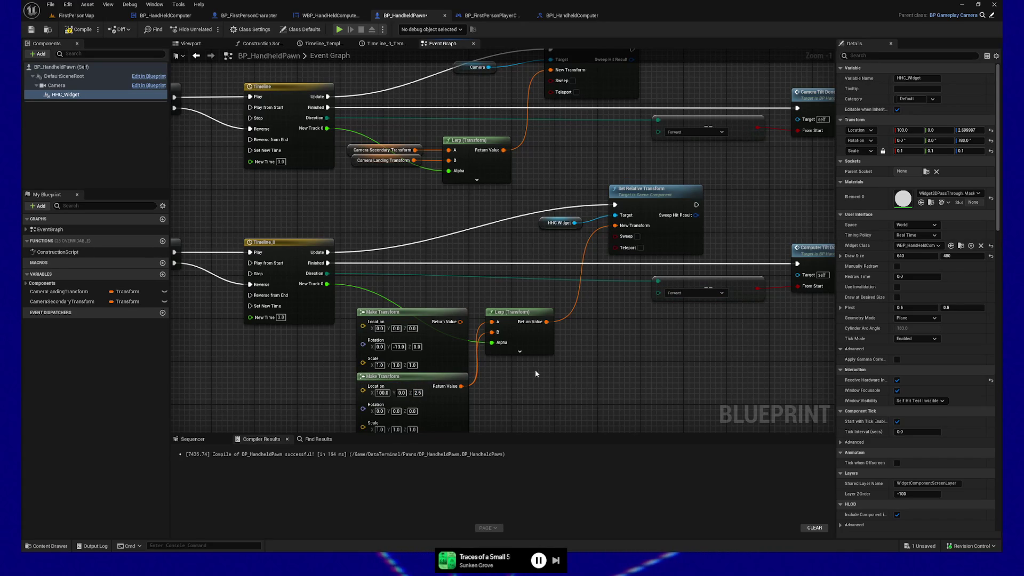
click(411, 412)
text(18)
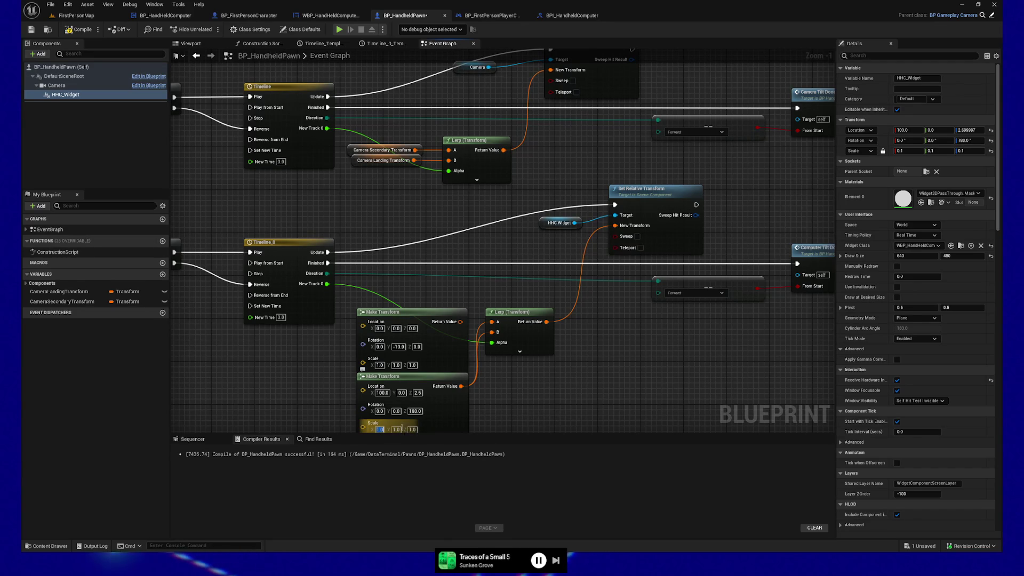
text(0.1)
key(Tab)
text(0.1)
key(Return)
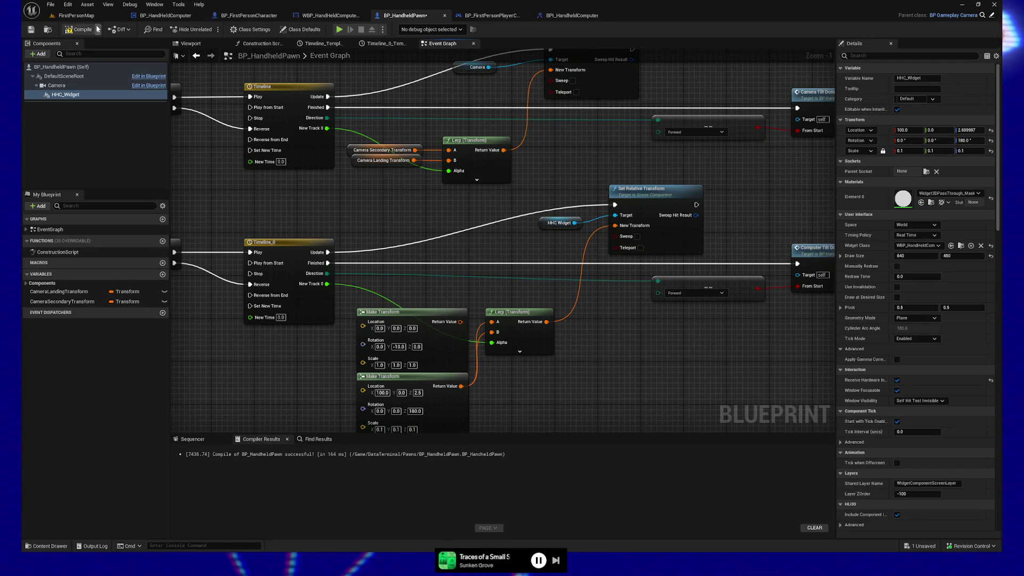
- Compile, wire that Make Transform into Lerp A, and launch a standalone preview
click(80, 29)
mouse_move(461, 322)
mouse_down()
mouse_move(492, 333)
mouse_move(493, 322)
mouse_up()
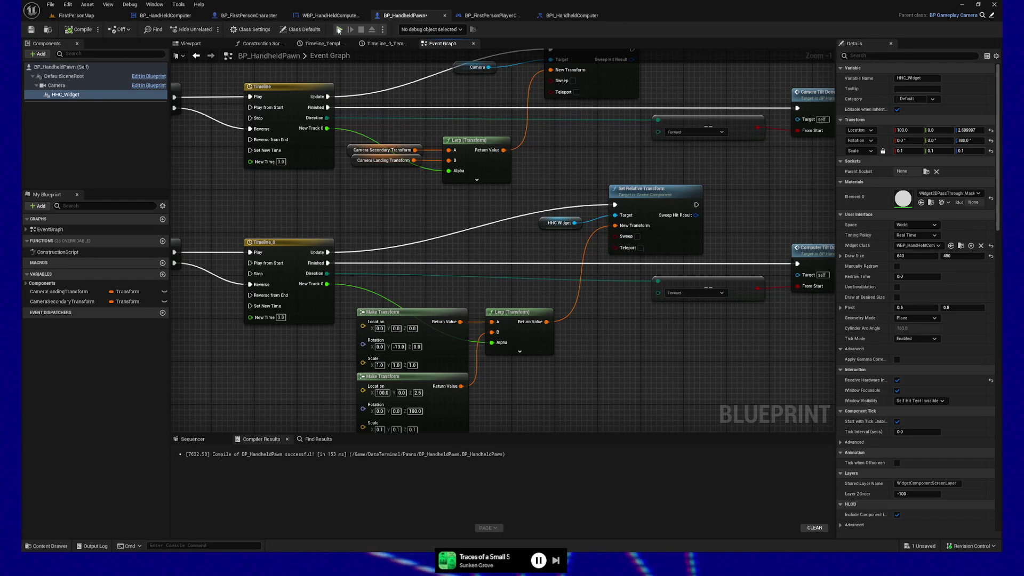
key(alt+p)
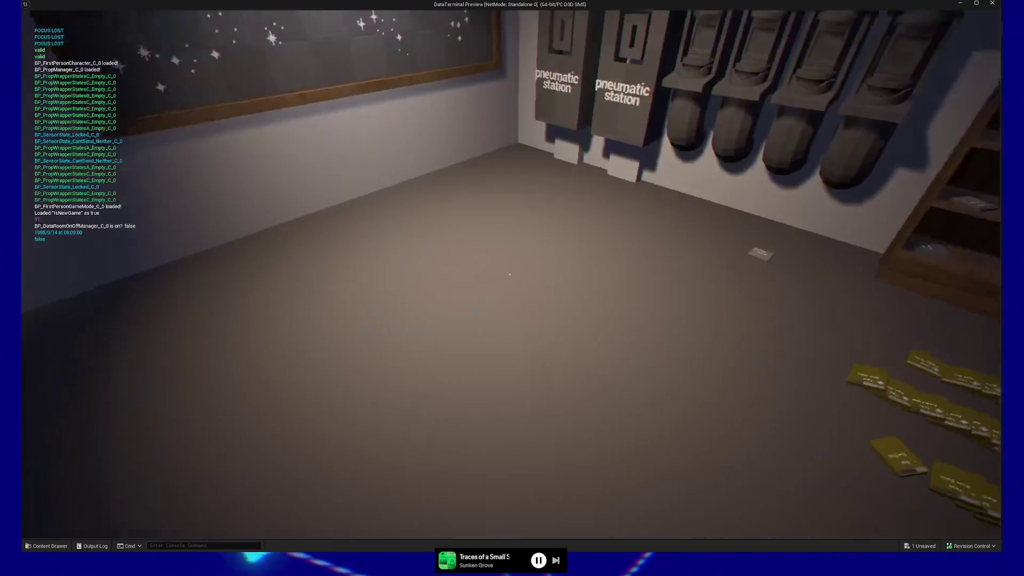
- Pause the DataTerminal preview and quit it back to the BP_HandheldPawn Event Graph
key(Escape)
click(484, 435)
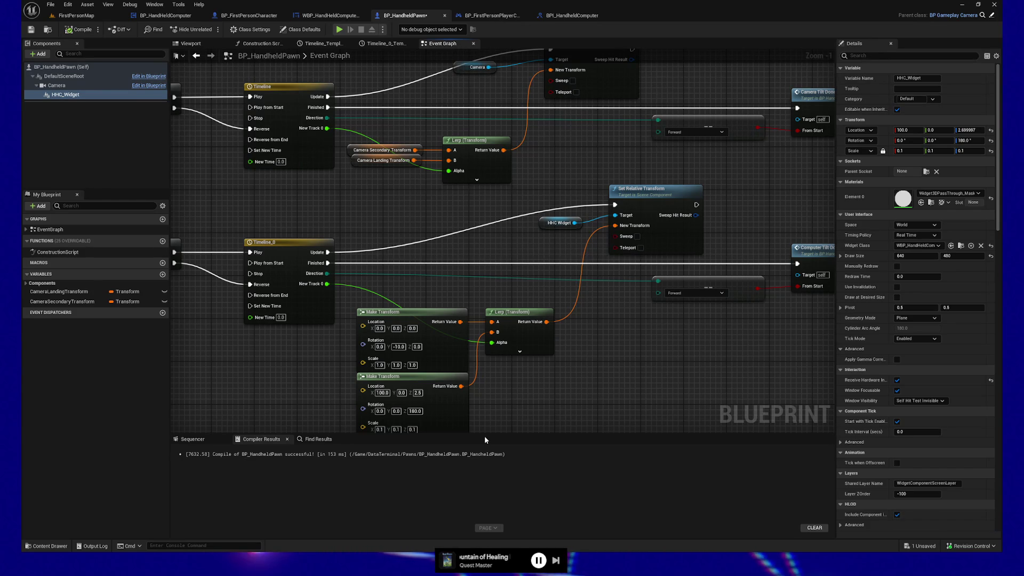
- In the first Make Transform, set Location X to 100, edit Rotation Y, and set Rotation Z to 180
mouse_move(686, 331)
mouse_down()
mouse_move(625, 365)
mouse_move(647, 351)
mouse_move(667, 383)
mouse_move(697, 251)
mouse_up()
mouse_move(530, 311)
mouse_down()
mouse_move(538, 336)
mouse_move(588, 328)
mouse_up()
scroll(536, 332, up, 1)
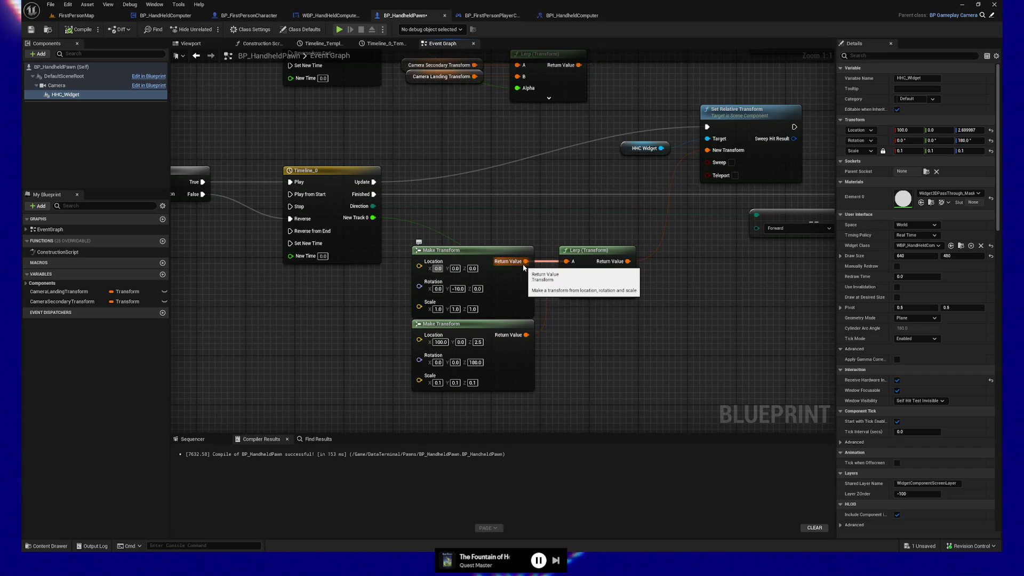
text(100)
key(Tab)
key(Tab)
text(-2.5)
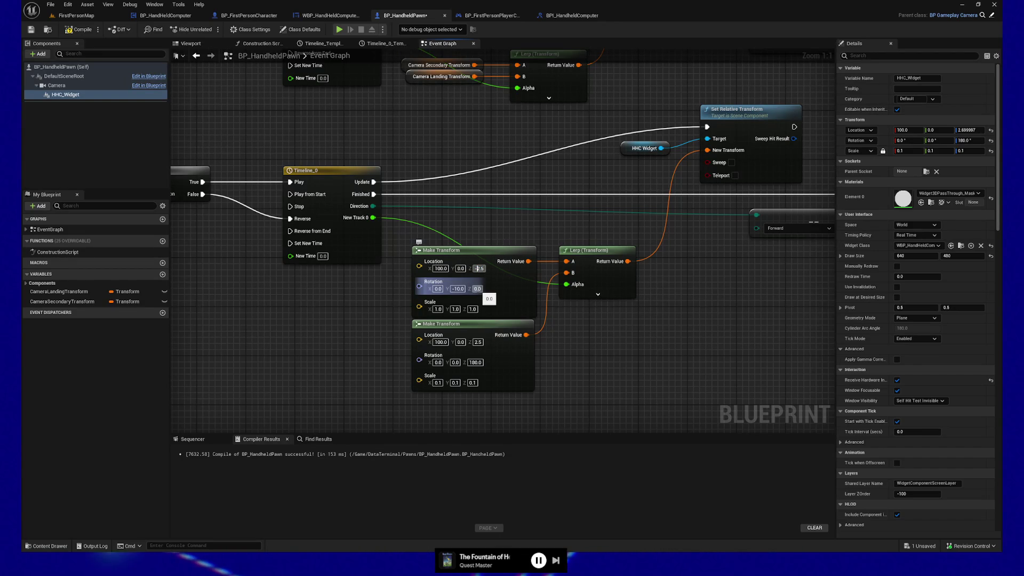
click(457, 289)
text(0)
key(Tab)
text(180)
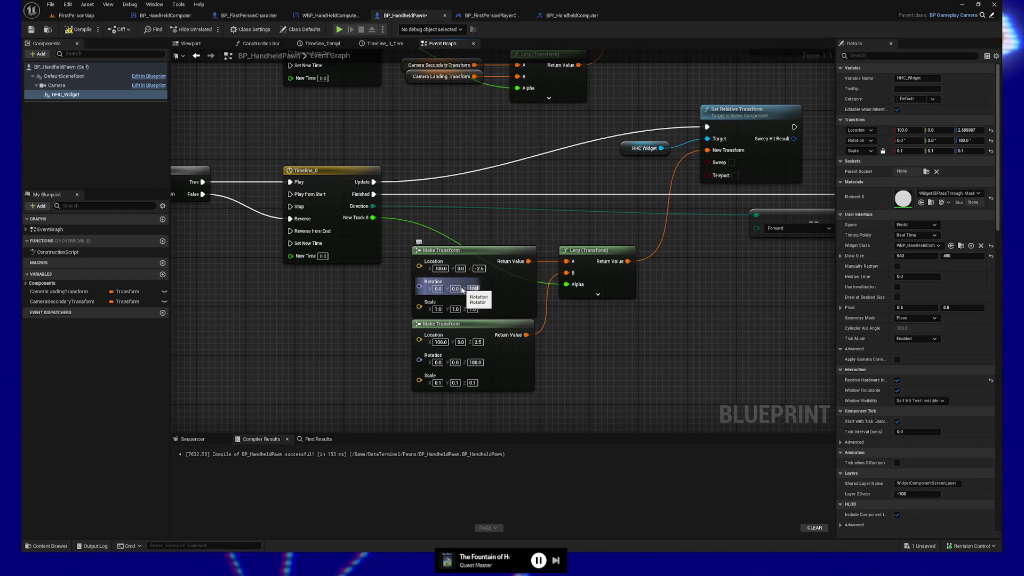
key(Tab)
- Commit HHC_Widget's 0.1 scale, compile and save BP_HandheldPawn, and launch a playtest
key(BackSpace)
text(0.1)
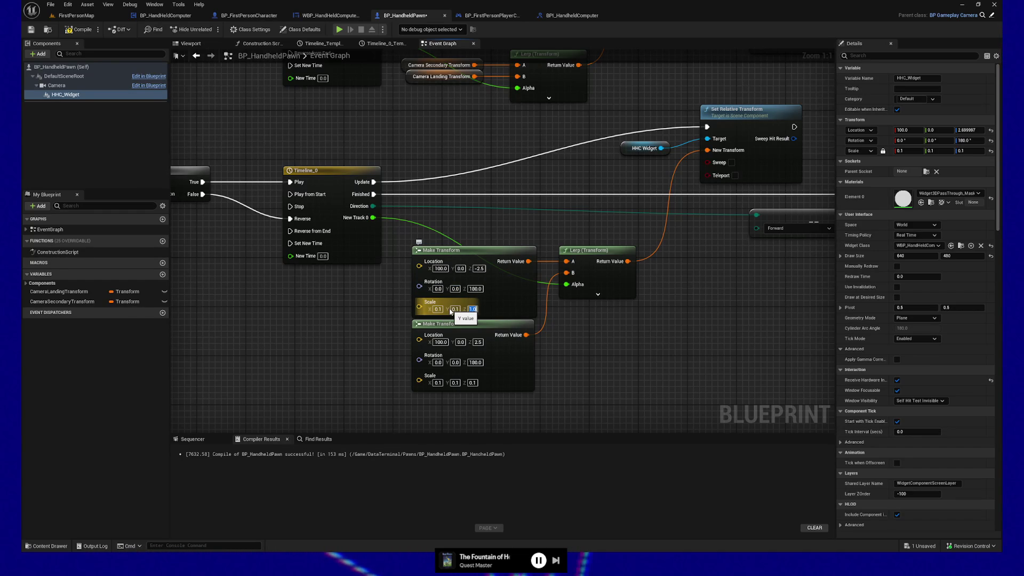
click(79, 29)
click(31, 29)
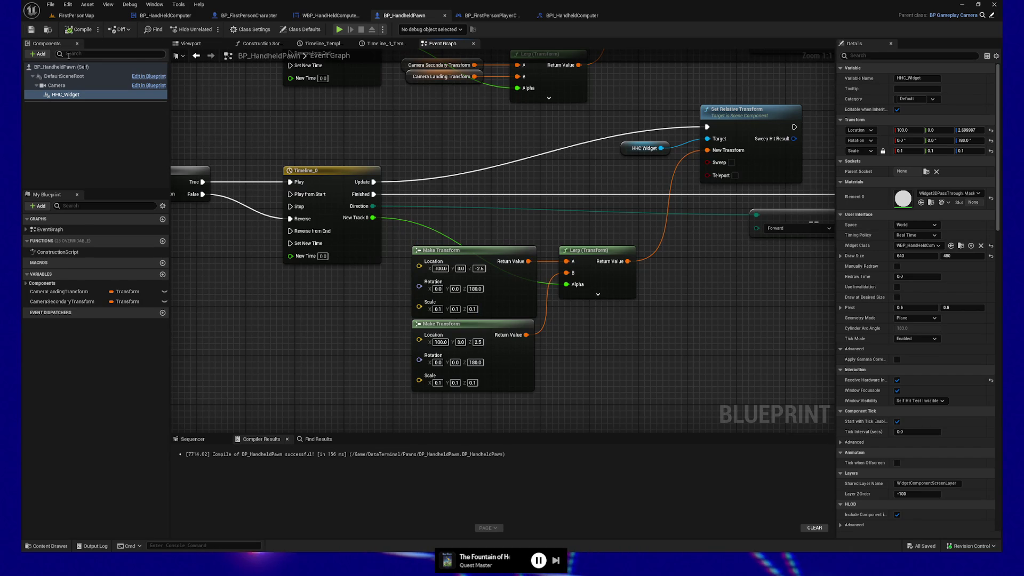
click(340, 30)
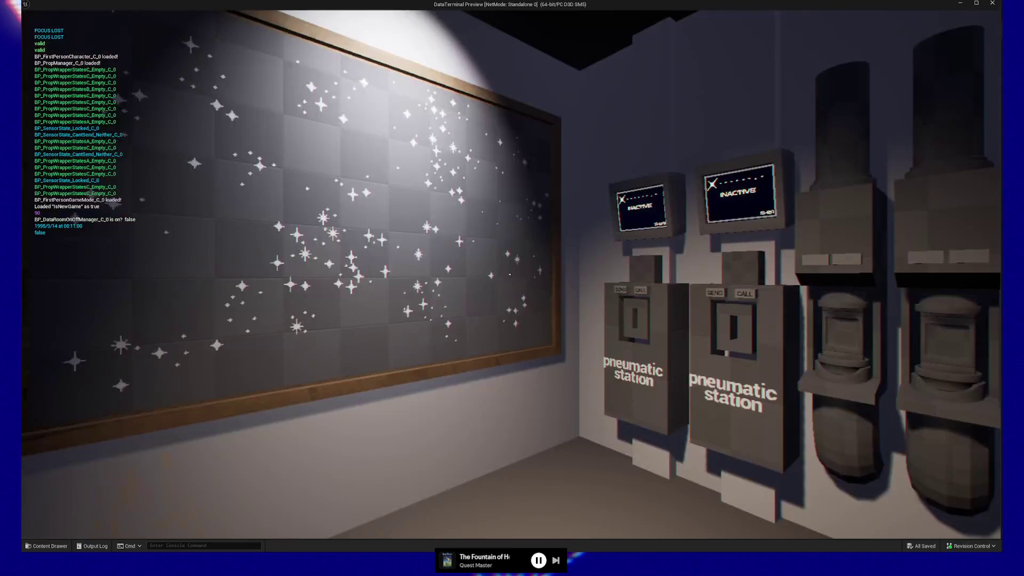
- Quit the playtest from the pause menu and pan the Event Graph toward the LeaveHandheldView logic
key(Escape)
click(508, 429)
mouse_move(318, 311)
mouse_down()
mouse_move(350, 232)
mouse_move(338, 201)
mouse_move(366, 130)
mouse_move(444, 227)
mouse_move(533, 291)
mouse_up()
drag(421, 192, 693, 178)
mouse_move(340, 343)
mouse_down()
mouse_move(532, 342)
mouse_move(604, 388)
mouse_up()
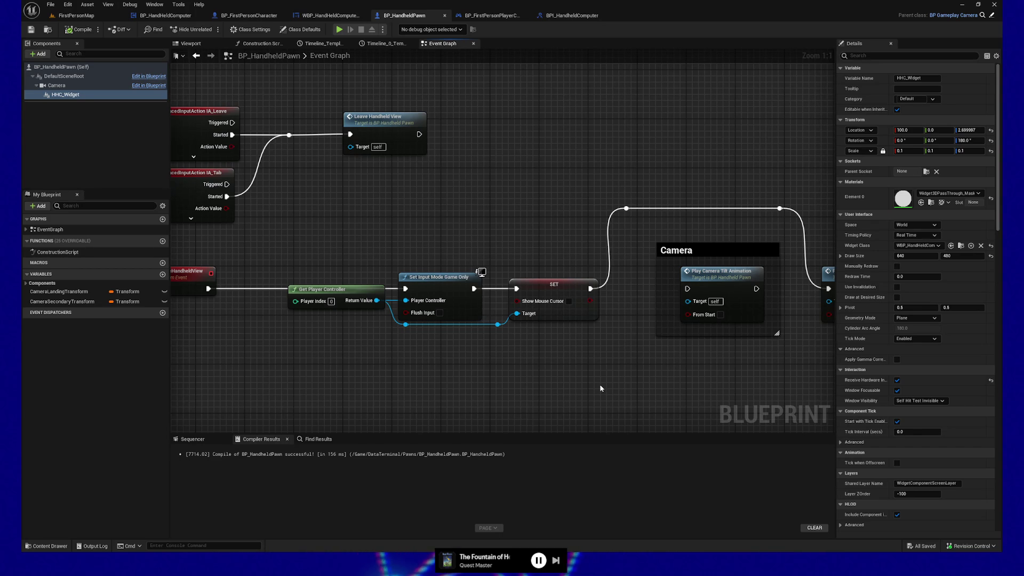
- Review the camera and computer tilt nodes, select LeaveHandheldView, and open Timeline_0 in its editor
drag(434, 197, 617, 260)
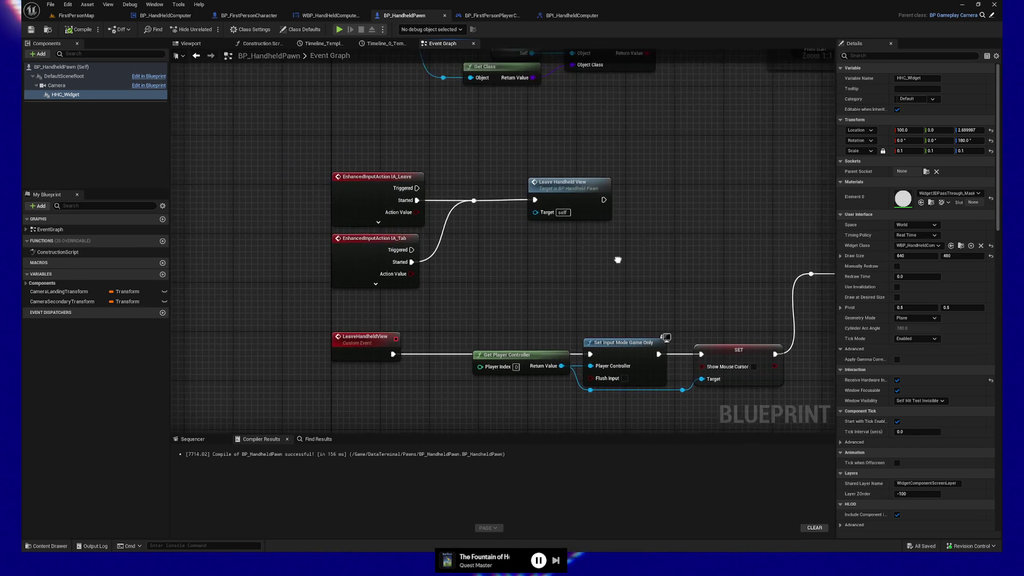
drag(557, 253, 503, 236)
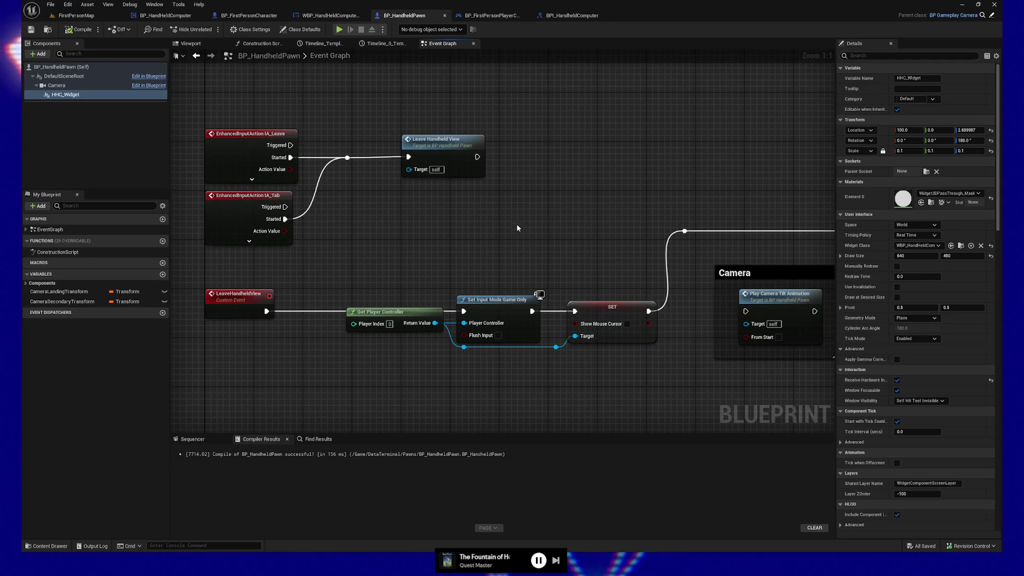
drag(196, 271, 291, 354)
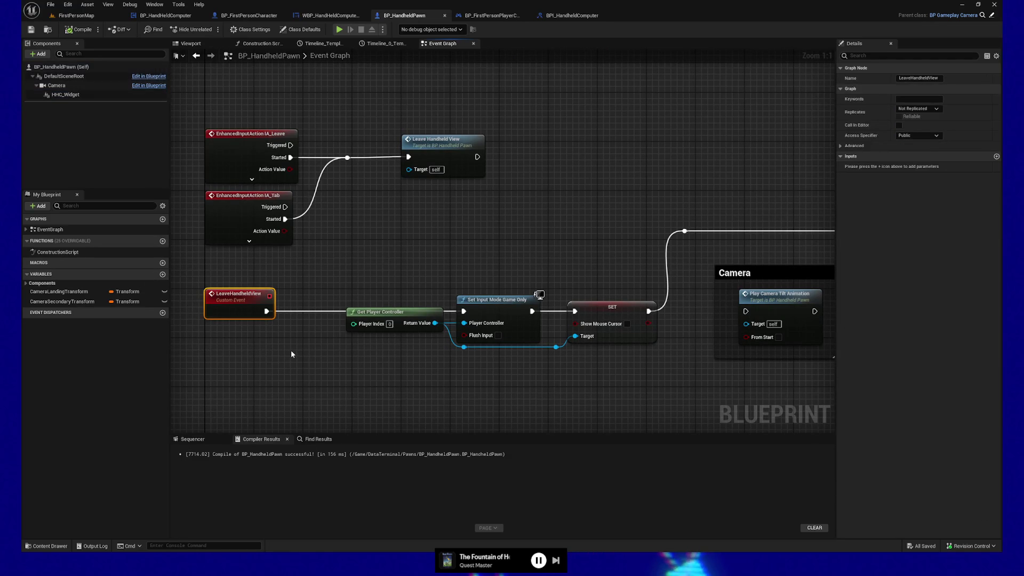
drag(514, 263, 519, 254)
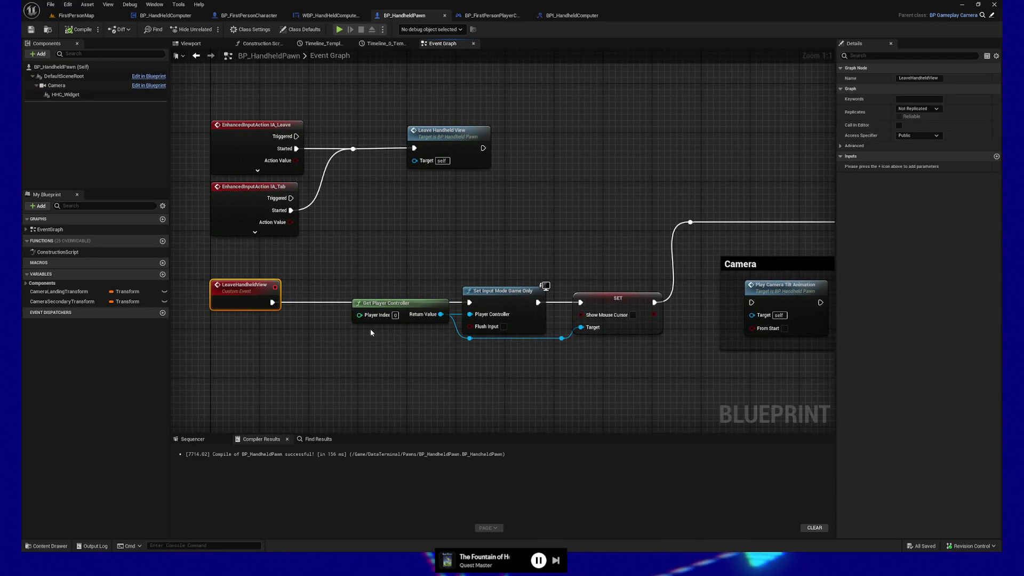
mouse_move(630, 339)
mouse_down()
mouse_move(578, 357)
mouse_move(466, 365)
mouse_up()
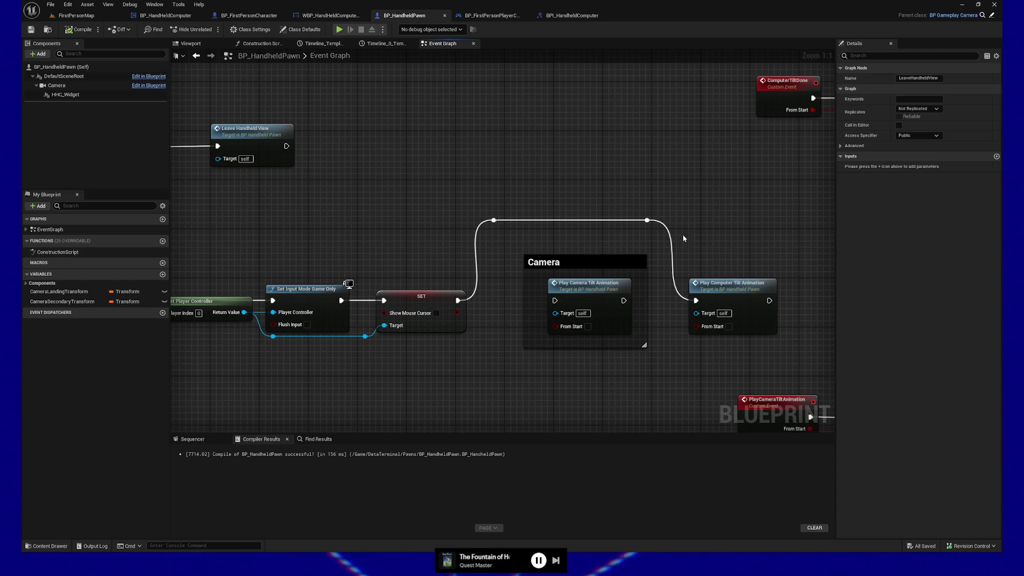
drag(754, 241, 503, 170)
mouse_move(595, 278)
mouse_down()
mouse_move(372, 227)
mouse_move(396, 287)
mouse_up()
drag(644, 305, 332, 283)
mouse_move(379, 184)
mouse_down()
mouse_move(442, 211)
mouse_move(565, 359)
mouse_move(562, 343)
mouse_up()
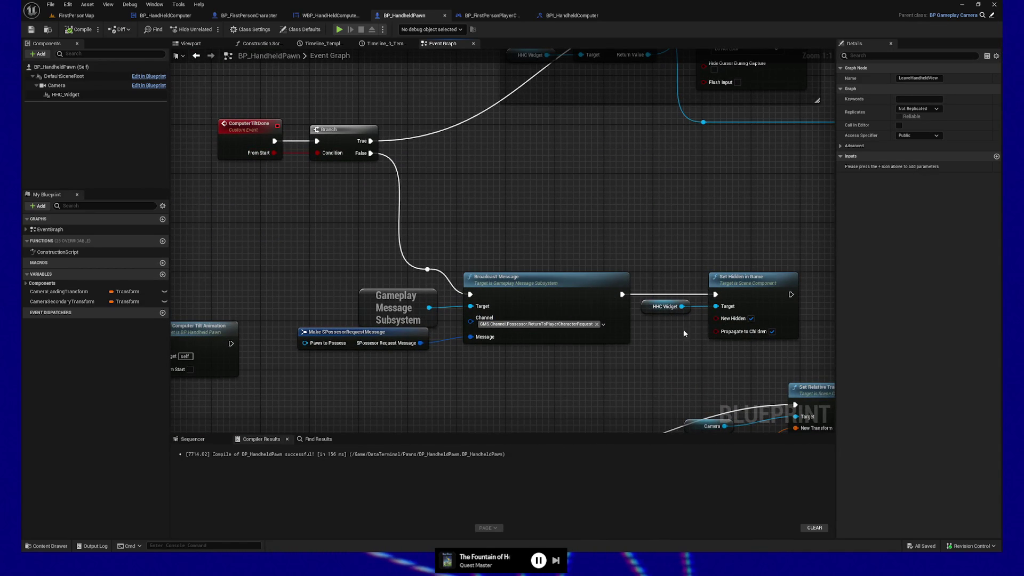
mouse_move(552, 264)
mouse_down()
mouse_move(545, 155)
mouse_move(510, 251)
mouse_move(448, 284)
mouse_up()
double_click(462, 311)
- Change Timeline_0's length from 0.15 to 0.25 and recompile BP_HandheldPawn
click(248, 65)
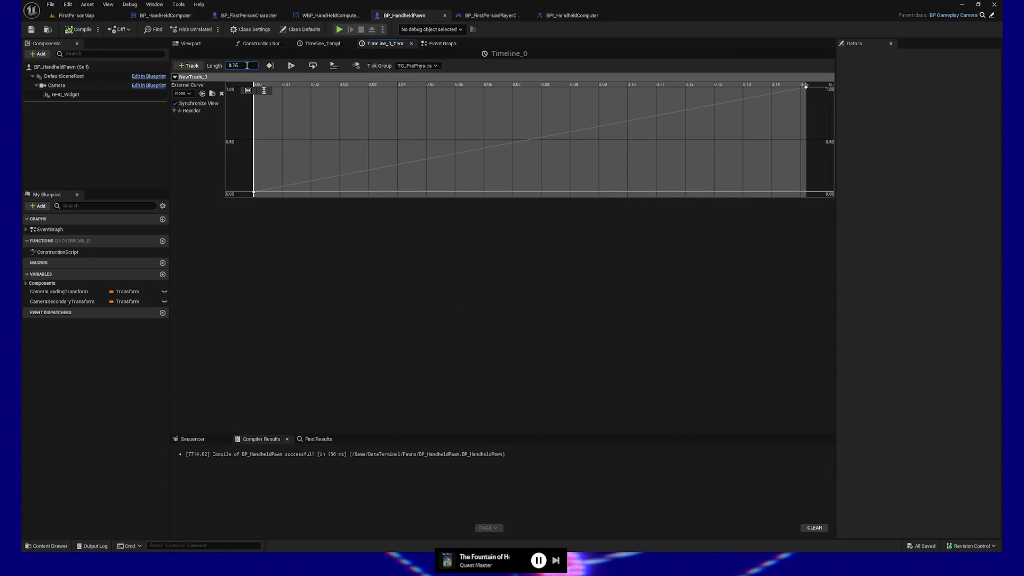
double_click(247, 66)
text(0.25)
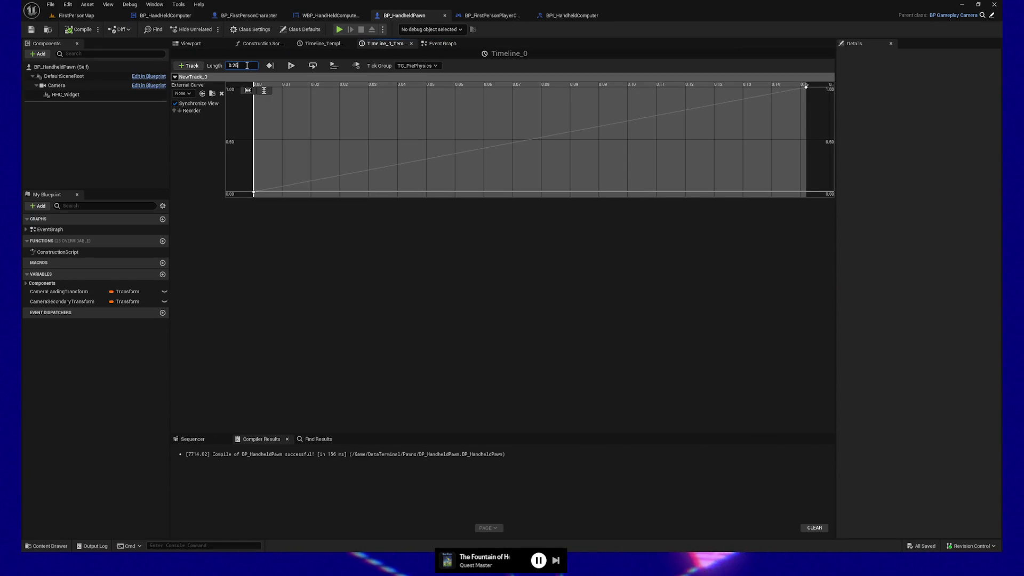
key(Return)
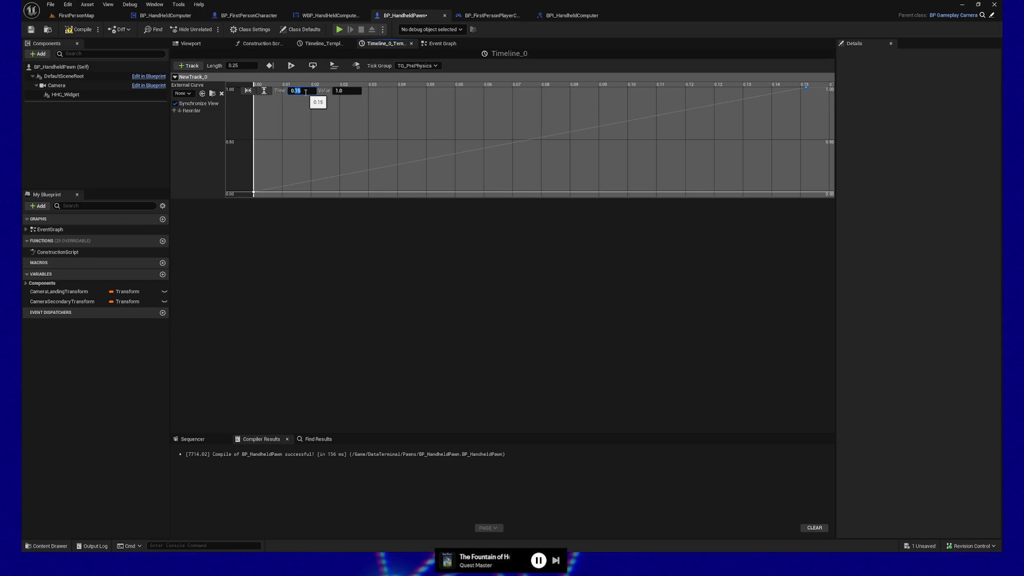
click(83, 31)
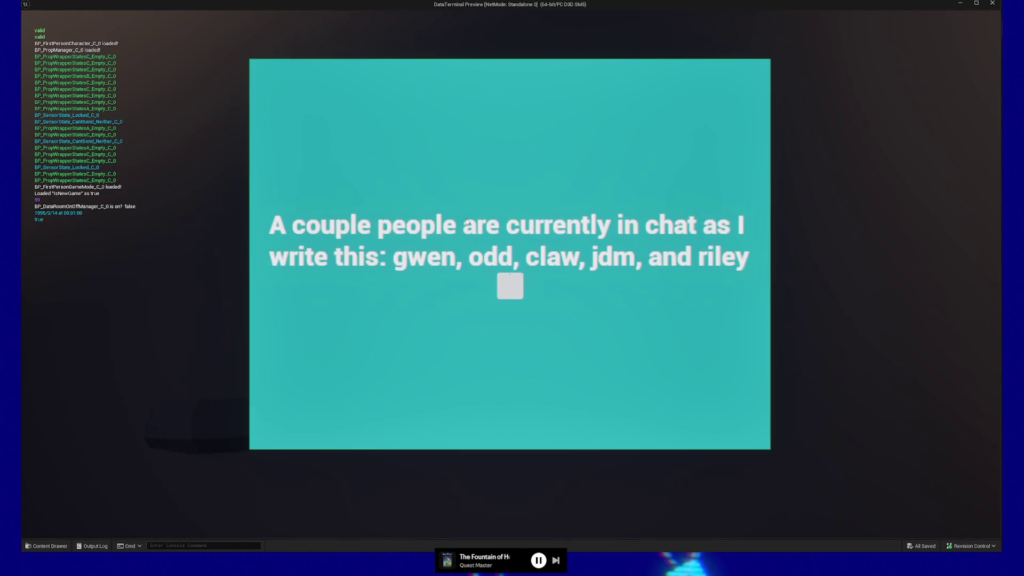
- Repeatedly open and close the teal terminal screen view, finishing with it reopened via the E key
click(510, 286)
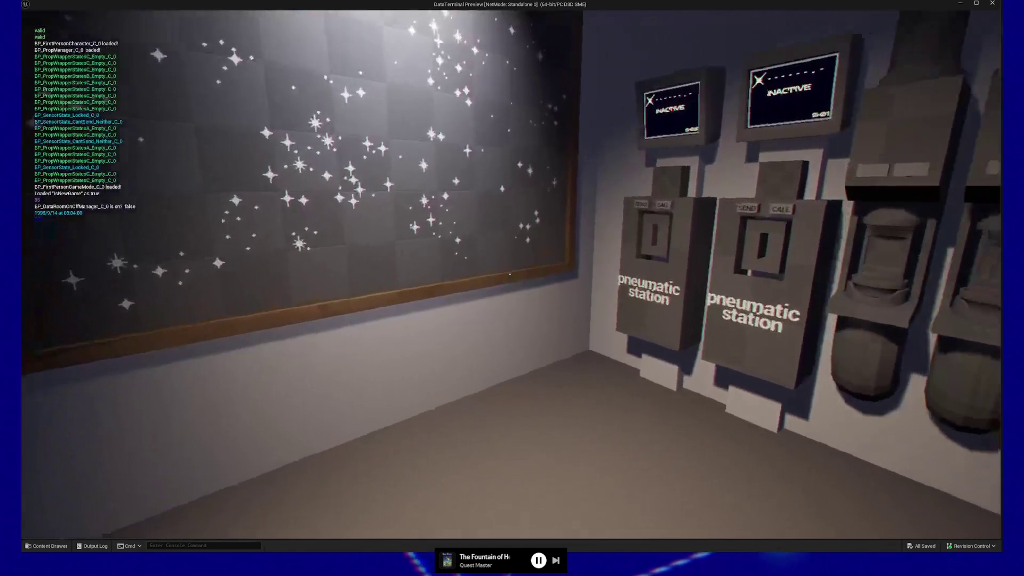
click(510, 274)
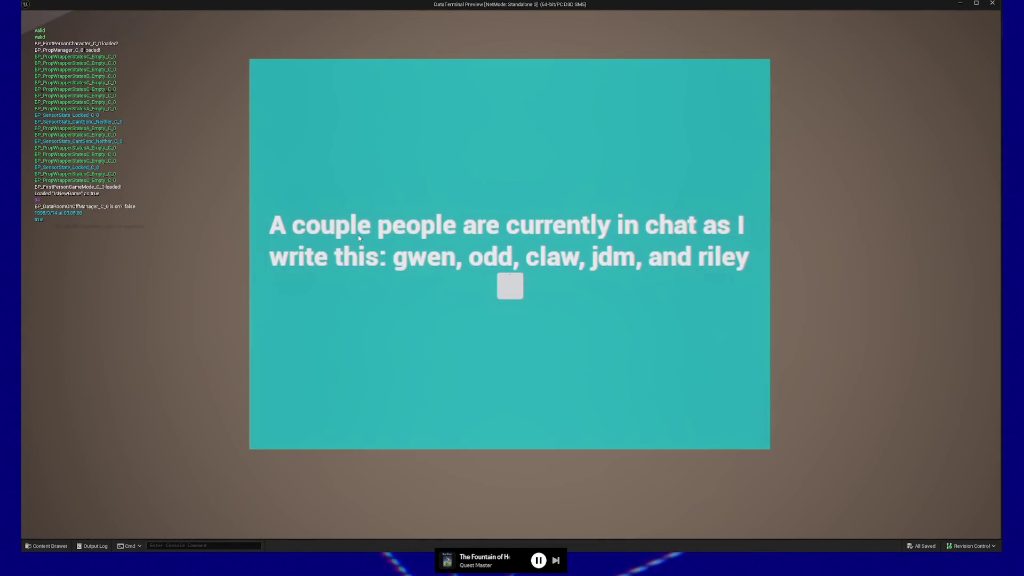
click(359, 239)
click(510, 275)
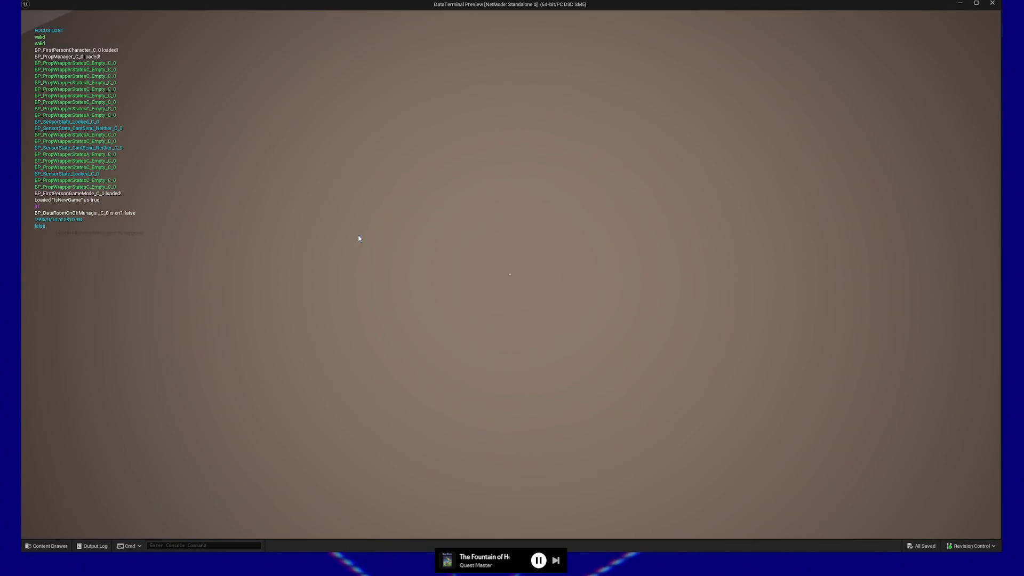
click(510, 286)
click(510, 274)
click(510, 286)
click(510, 274)
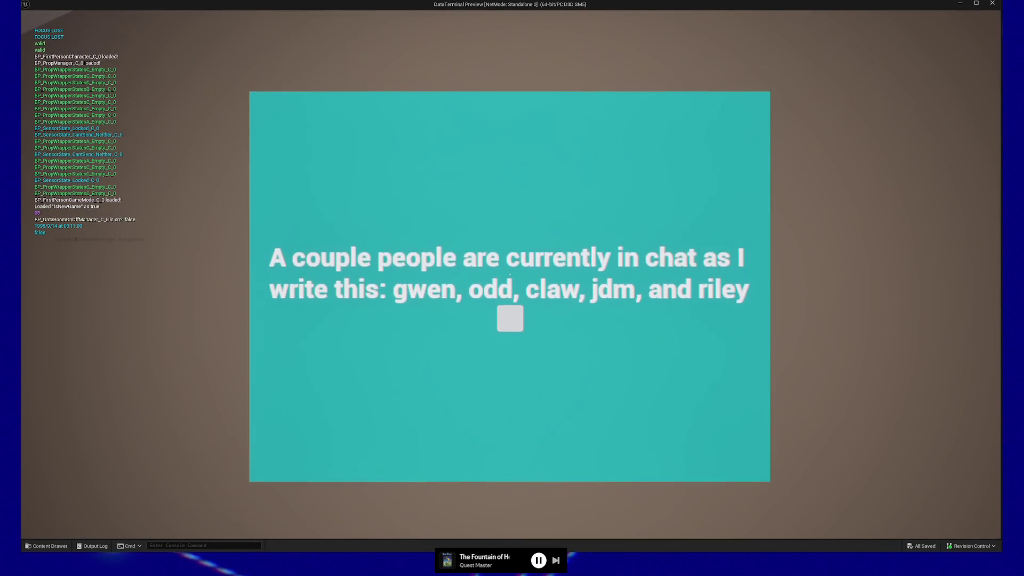
click(510, 283)
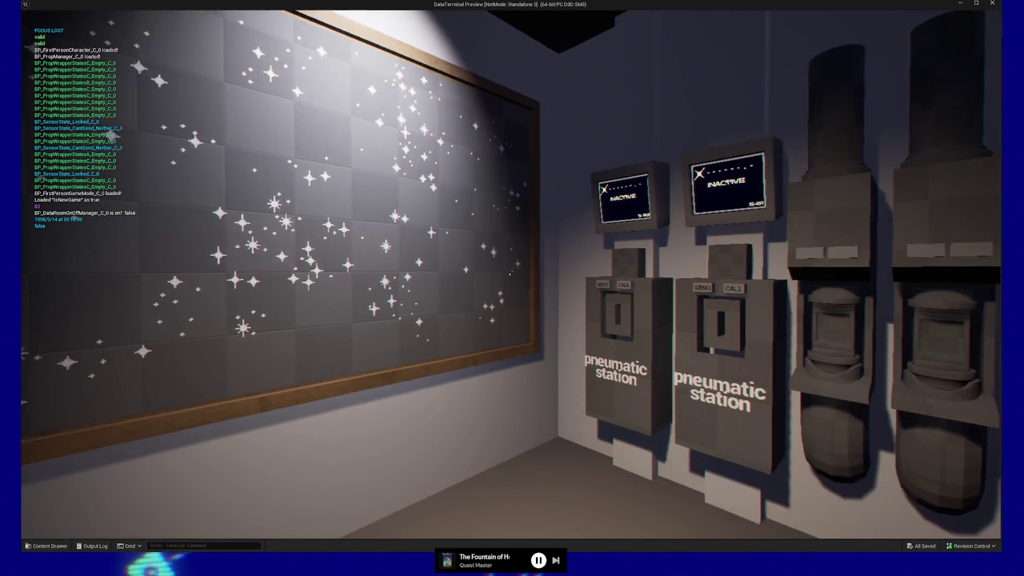
click(510, 274)
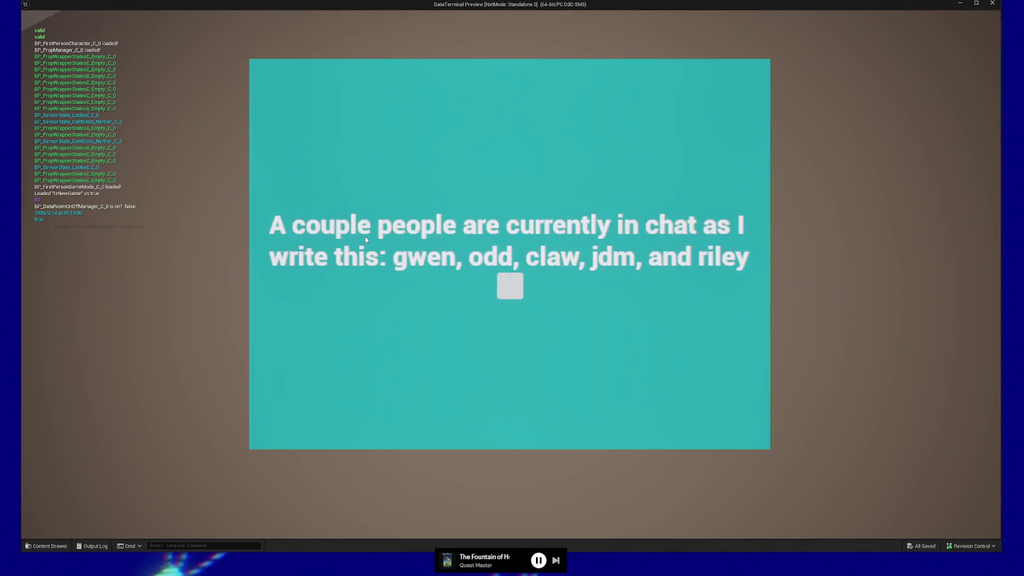
click(510, 296)
click(510, 274)
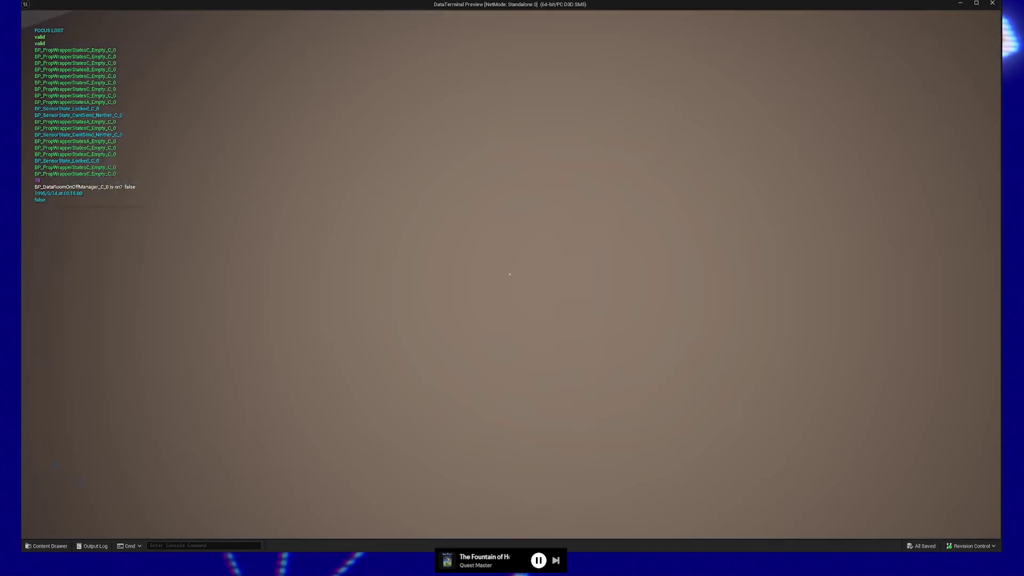
click(510, 286)
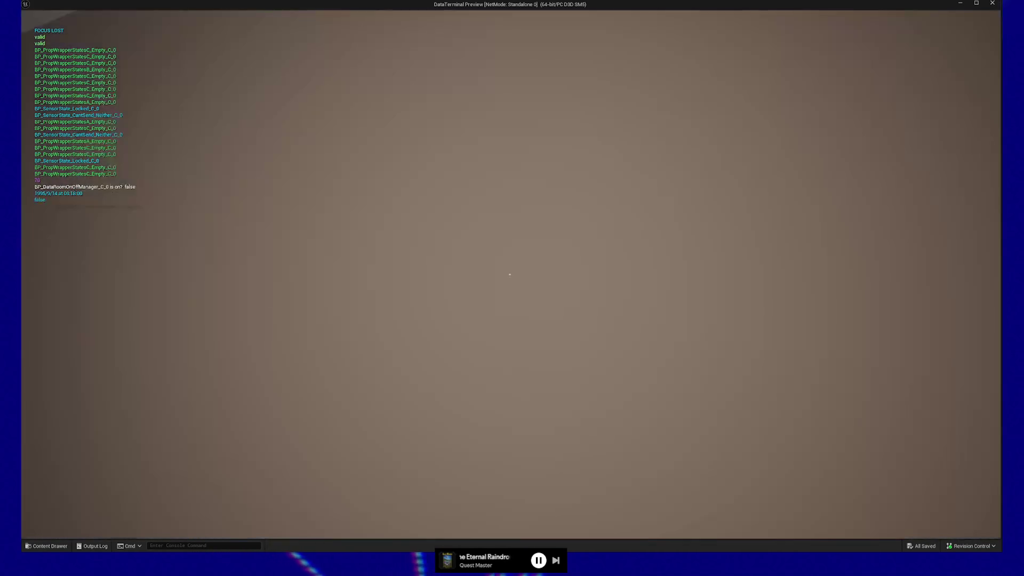
click(510, 275)
click(356, 73)
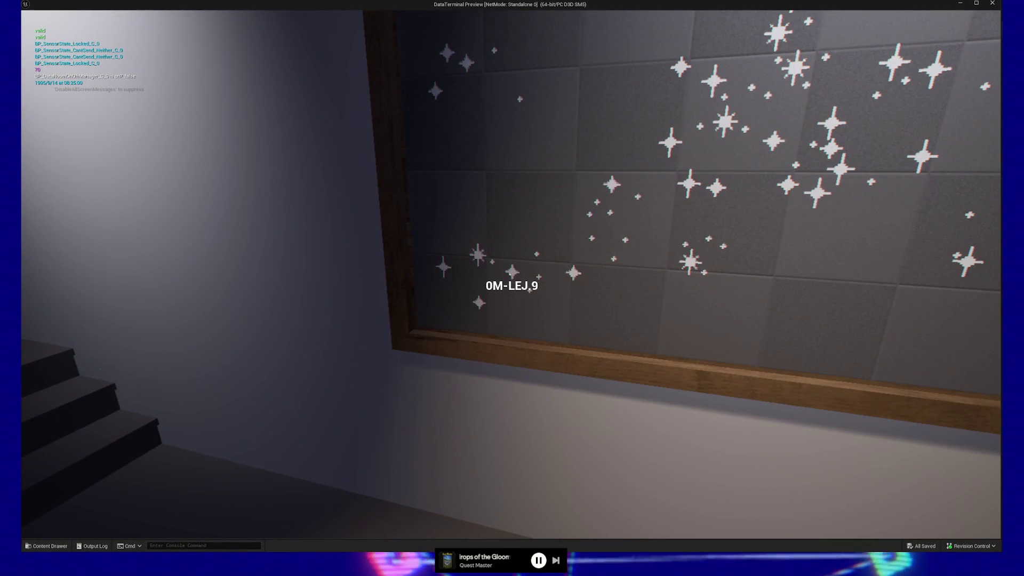
key(e)
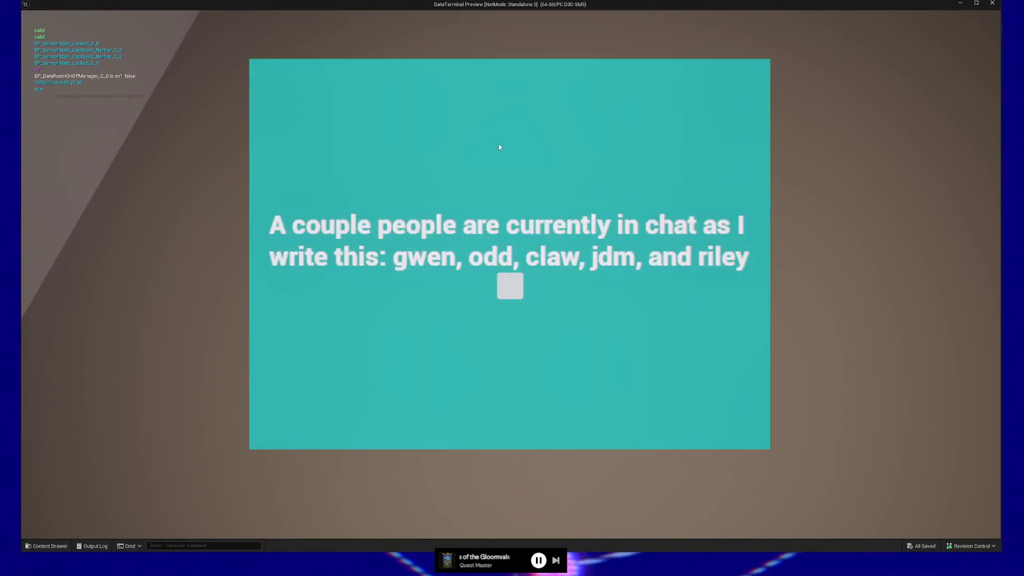